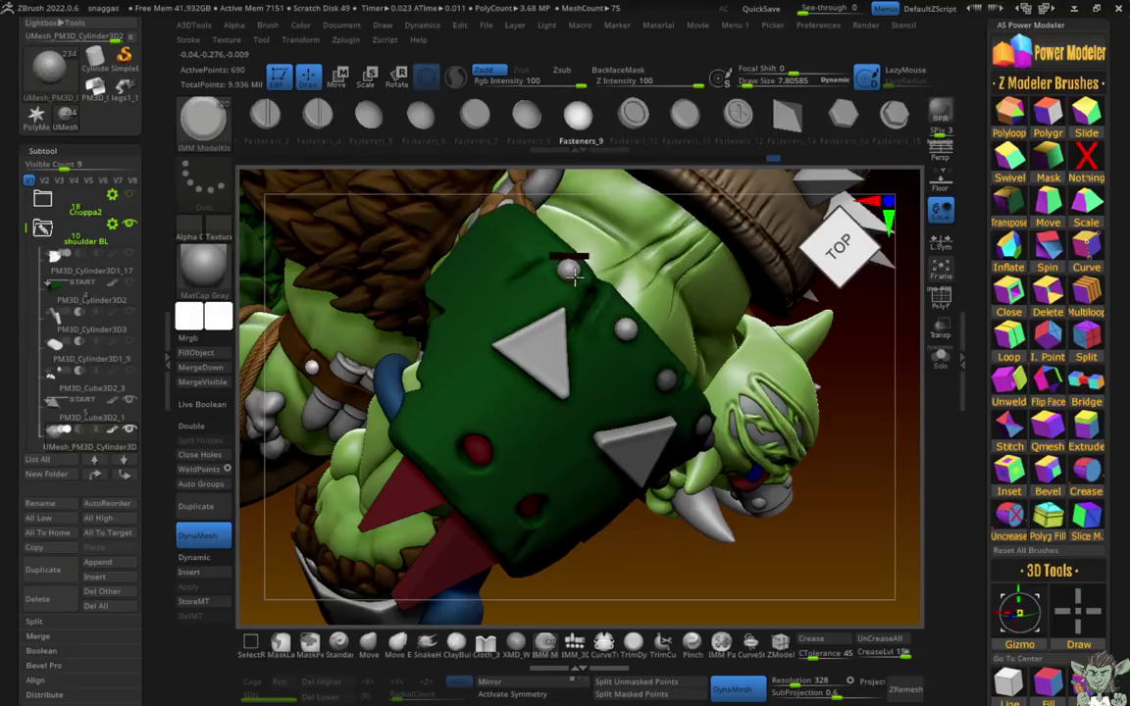
Step: Move the Transpose gizmo onto the fastener ball and confirm its non-undoable operation
{"action": "mouse_move", "coordinate": [818, 432]}
{"action": "left_mouse_down"}
{"action": "mouse_move", "coordinate": [373, 258]}
{"action": "mouse_move", "coordinate": [446, 313]}
{"action": "left_mouse_up"}
{"action": "mouse_move", "coordinate": [451, 228]}
{"action": "left_mouse_down"}
{"action": "mouse_move", "coordinate": [371, 356]}
{"action": "mouse_move", "coordinate": [406, 374]}
{"action": "mouse_move", "coordinate": [533, 339]}
{"action": "left_mouse_up"}
{"action": "mouse_move", "coordinate": [734, 423]}
{"action": "left_mouse_down"}
{"action": "mouse_move", "coordinate": [774, 481]}
{"action": "mouse_move", "coordinate": [358, 255]}
{"action": "mouse_move", "coordinate": [561, 314]}
{"action": "left_mouse_up"}
{"action": "key", "text": "w"}
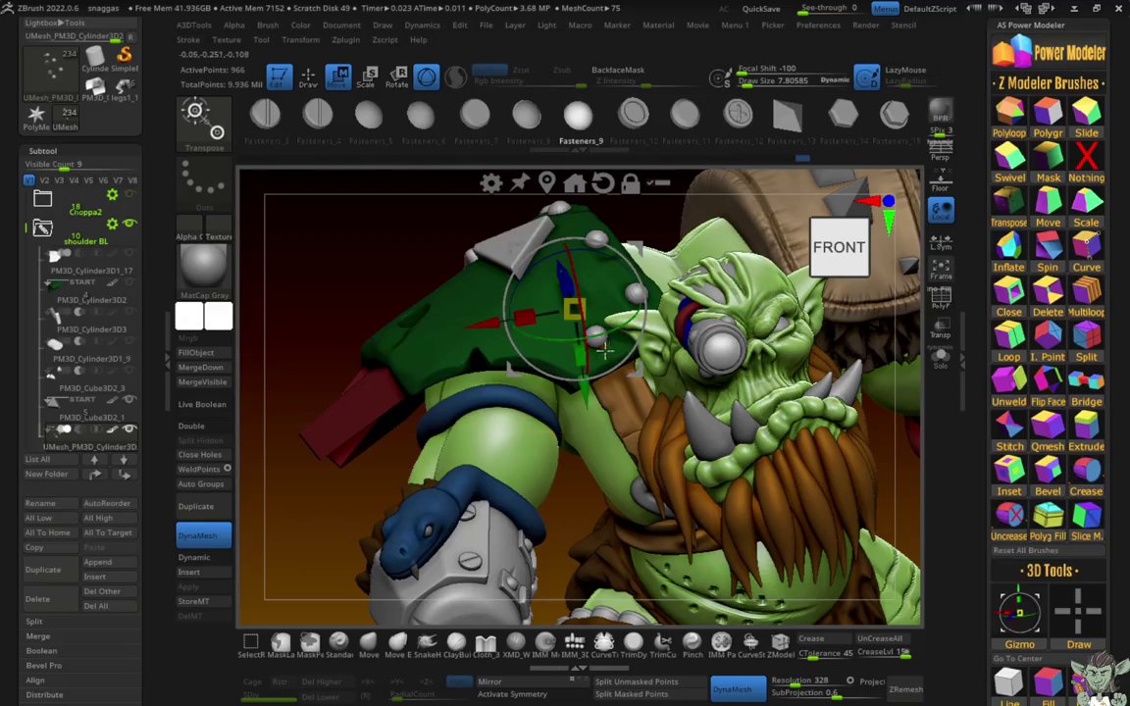
{"action": "scroll", "coordinate": [564, 314], "scroll_direction": "up", "scroll_amount": 2}
{"action": "left_click", "coordinate": [608, 353], "text": "alt"}
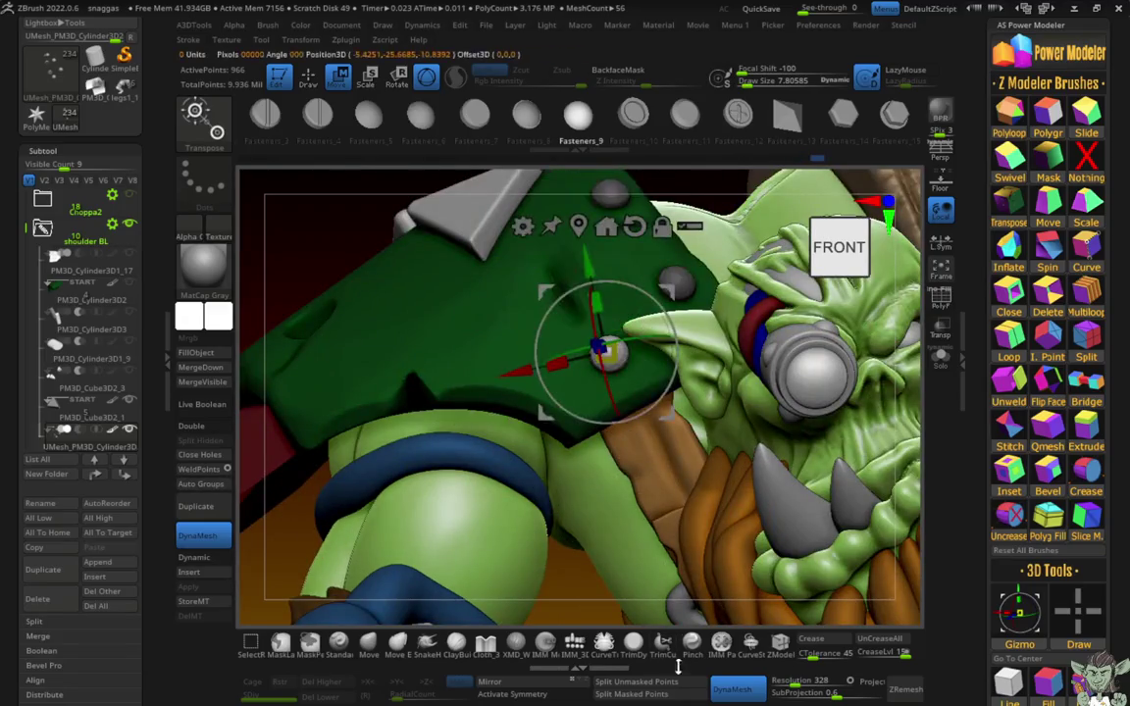
{"action": "left_click", "coordinate": [673, 685]}
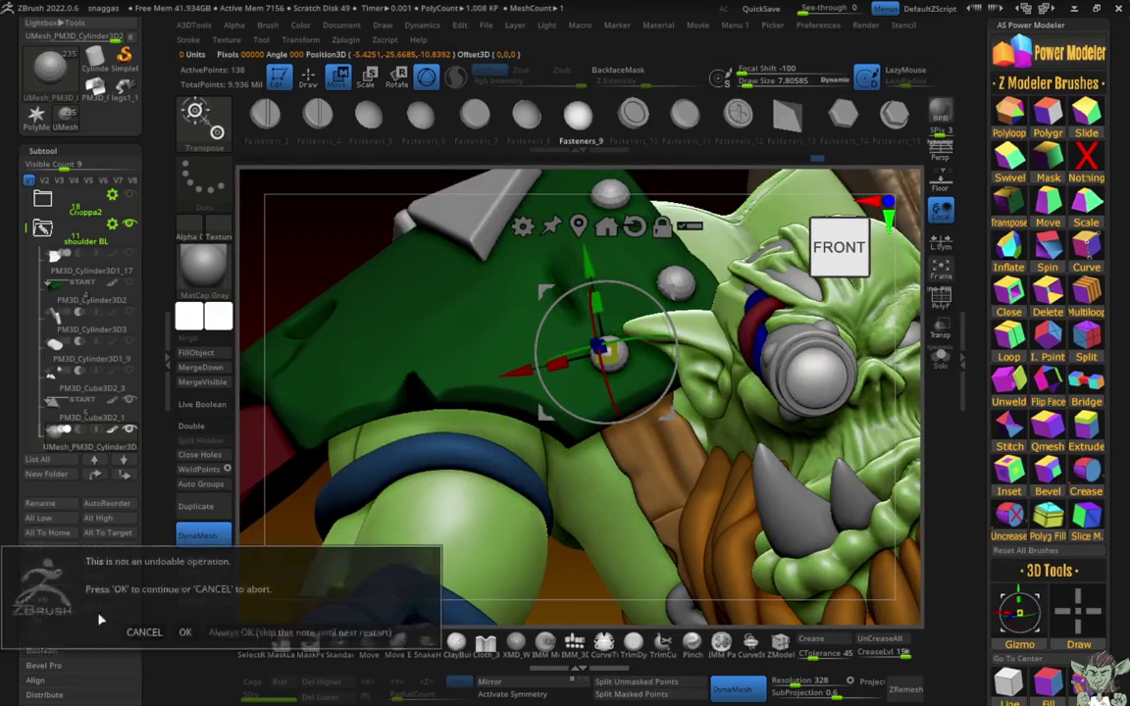
{"action": "left_click", "coordinate": [184, 632]}
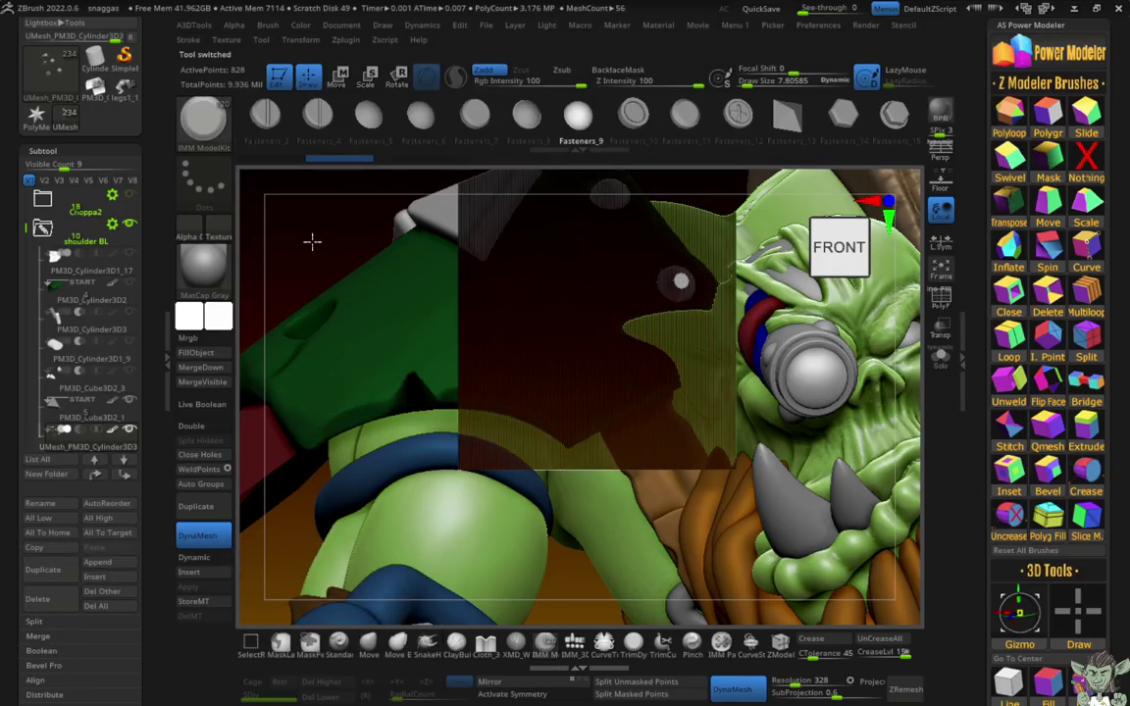
Step: Frame the whole orc and set the secondary colour to grey
{"action": "mouse_move", "coordinate": [311, 241]}
{"action": "right_mouse_down"}
{"action": "mouse_move", "coordinate": [385, 323]}
{"action": "mouse_move", "coordinate": [290, 285]}
{"action": "mouse_move", "coordinate": [289, 494]}
{"action": "mouse_move", "coordinate": [315, 586]}
{"action": "mouse_move", "coordinate": [398, 391]}
{"action": "mouse_move", "coordinate": [406, 304]}
{"action": "mouse_move", "coordinate": [355, 275]}
{"action": "mouse_move", "coordinate": [295, 285]}
{"action": "right_mouse_up"}
{"action": "key", "text": "f"}
{"action": "left_click", "coordinate": [222, 312]}
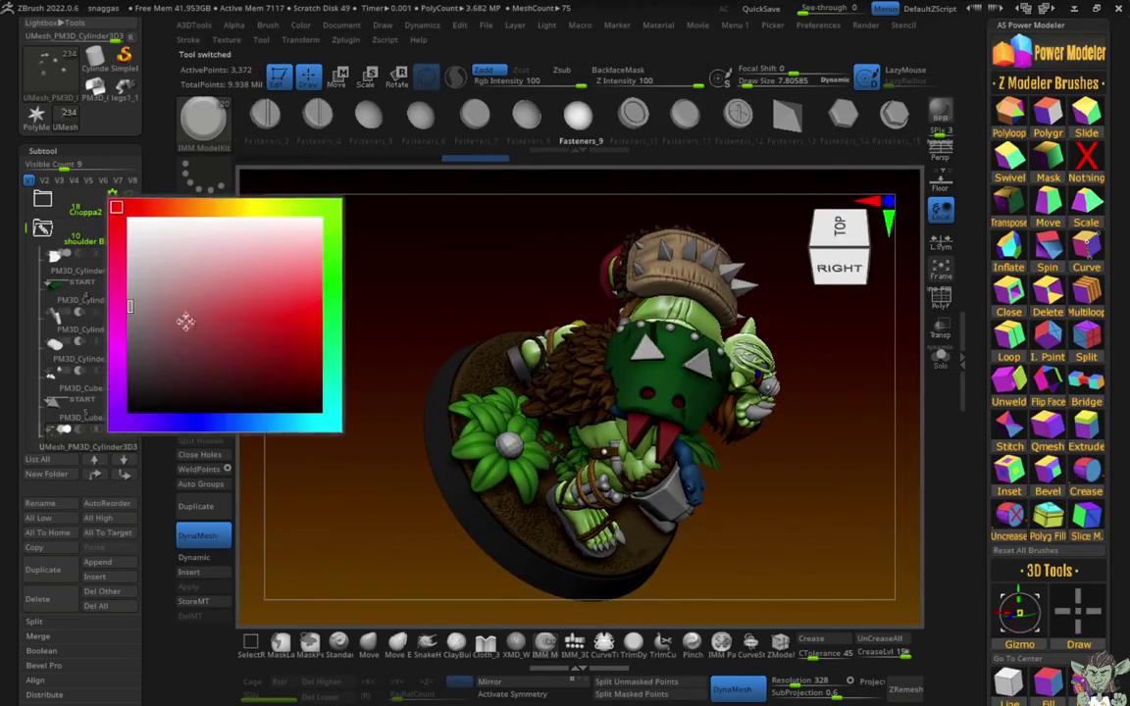
{"action": "left_click", "coordinate": [182, 318]}
Step: Make PM3D_Cube3D2_1 the active subtool and show the 3D Sculpting Brushes library
{"action": "mouse_move", "coordinate": [212, 343]}
{"action": "right_mouse_down"}
{"action": "mouse_move", "coordinate": [313, 255]}
{"action": "mouse_move", "coordinate": [298, 326]}
{"action": "mouse_move", "coordinate": [412, 324]}
{"action": "mouse_move", "coordinate": [252, 358]}
{"action": "mouse_move", "coordinate": [242, 398]}
{"action": "mouse_move", "coordinate": [327, 399]}
{"action": "mouse_move", "coordinate": [295, 373]}
{"action": "mouse_move", "coordinate": [328, 376]}
{"action": "mouse_move", "coordinate": [252, 323]}
{"action": "mouse_move", "coordinate": [305, 310]}
{"action": "mouse_move", "coordinate": [365, 409]}
{"action": "right_mouse_up"}
{"action": "key", "text": "Up"}
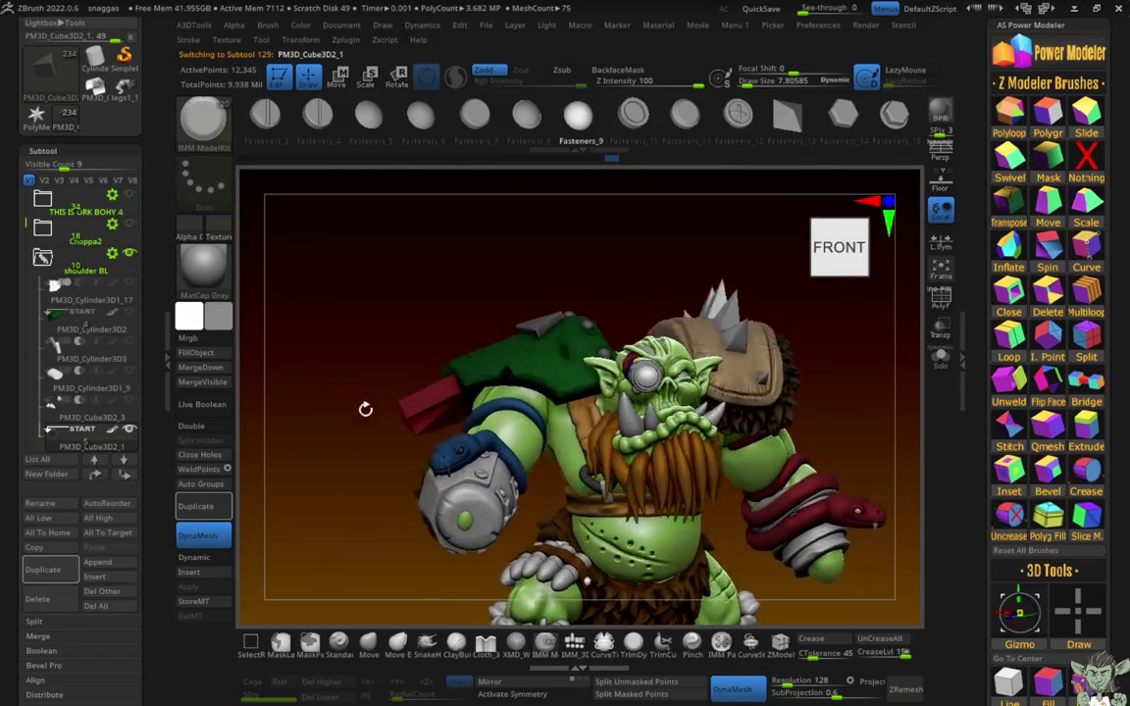
{"action": "key", "text": "b"}
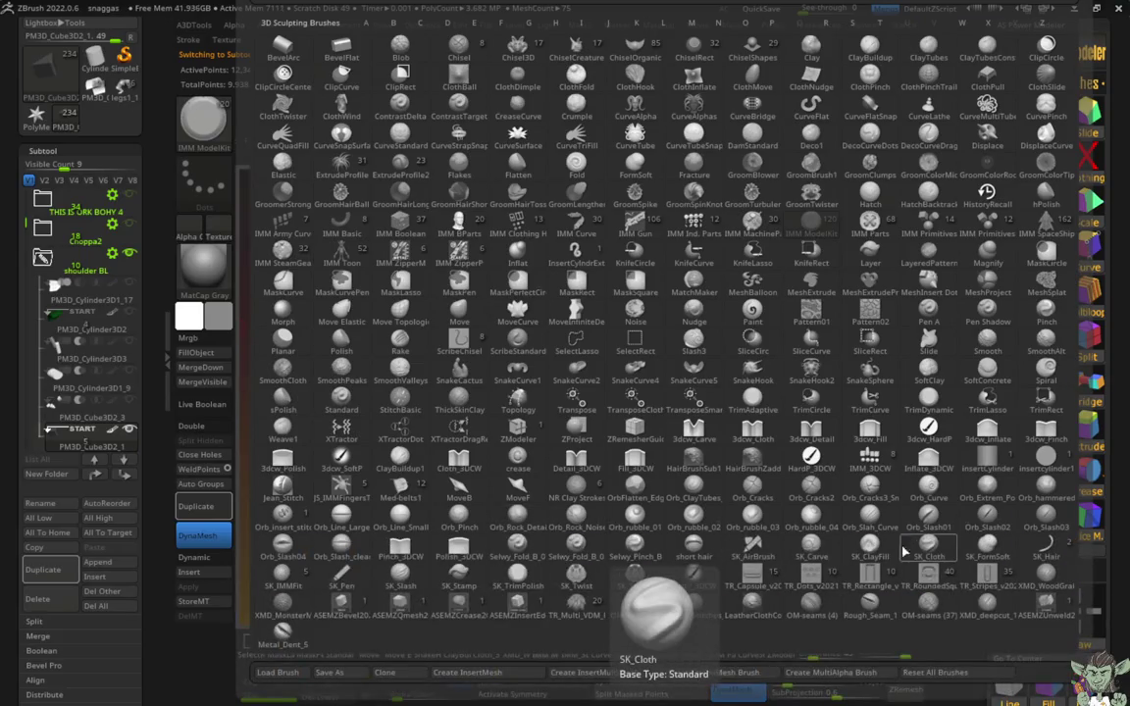
Step: Pick the Orb_Slash01 brush, adjust draw size, and briefly solo the active block
{"action": "left_click", "coordinate": [821, 449]}
{"action": "right_click_drag", "start_coordinate": [487, 318], "coordinate": [512, 372], "text": "ctrl"}
{"action": "key", "text": "space"}
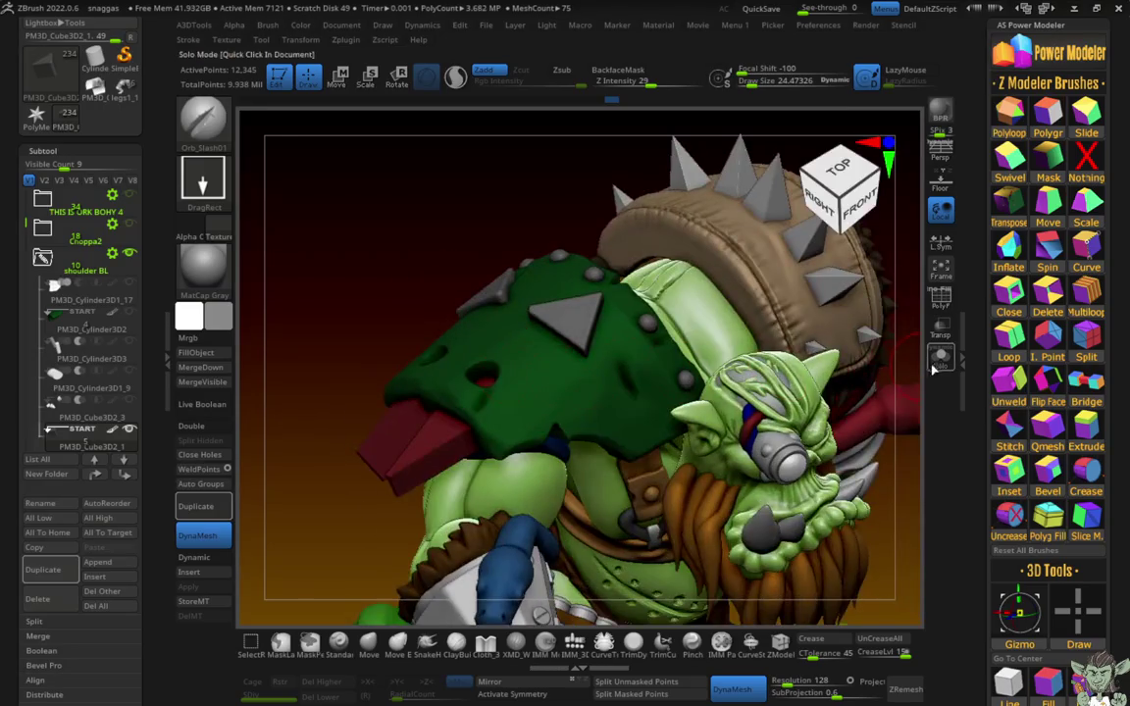
{"action": "left_click", "coordinate": [940, 355]}
{"action": "left_click_drag", "start_coordinate": [789, 441], "coordinate": [780, 448]}
{"action": "left_click", "coordinate": [939, 355]}
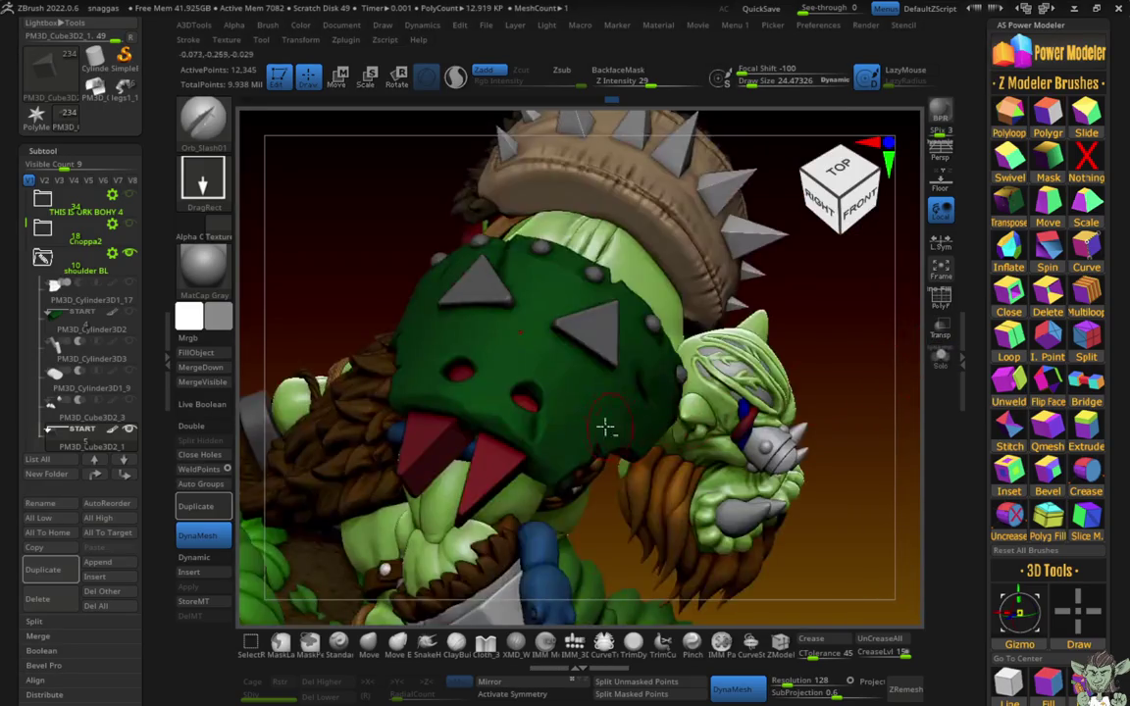
Step: Make the green shoulder pad active and enable BackfaceMask for front-facing sculpting only
{"action": "left_click", "coordinate": [605, 428], "text": "alt"}
{"action": "right_click_drag", "start_coordinate": [605, 429], "coordinate": [629, 462], "text": "ctrl"}
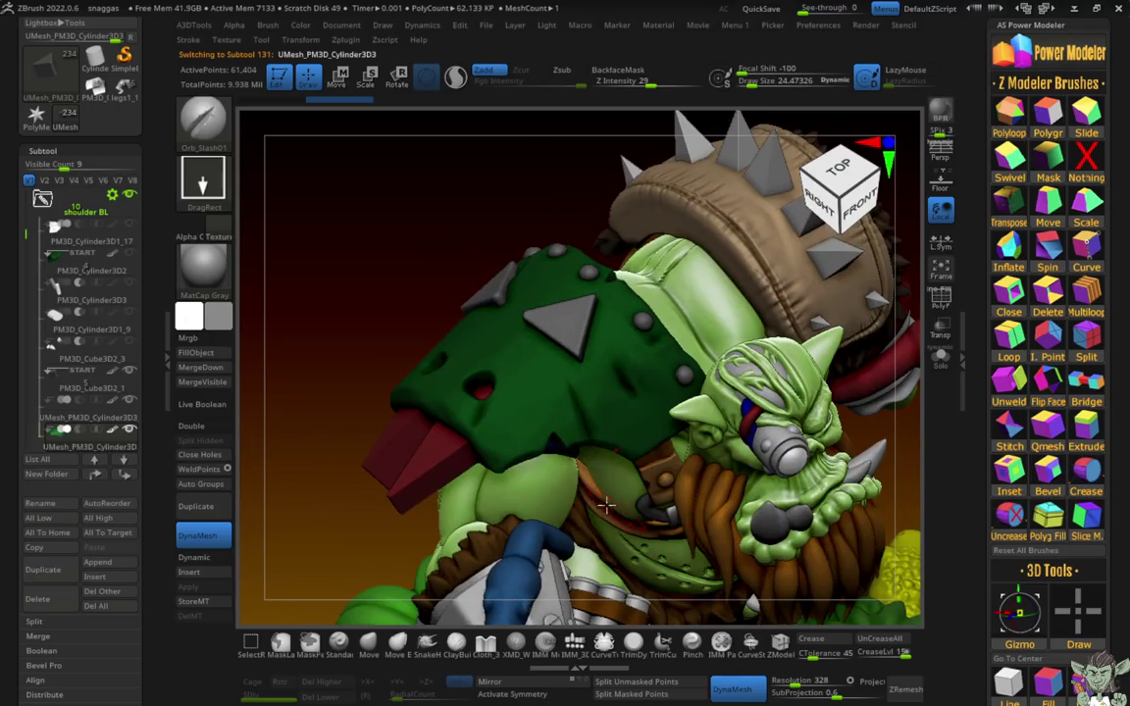
{"action": "right_click_drag", "start_coordinate": [362, 292], "coordinate": [534, 447], "text": "shift"}
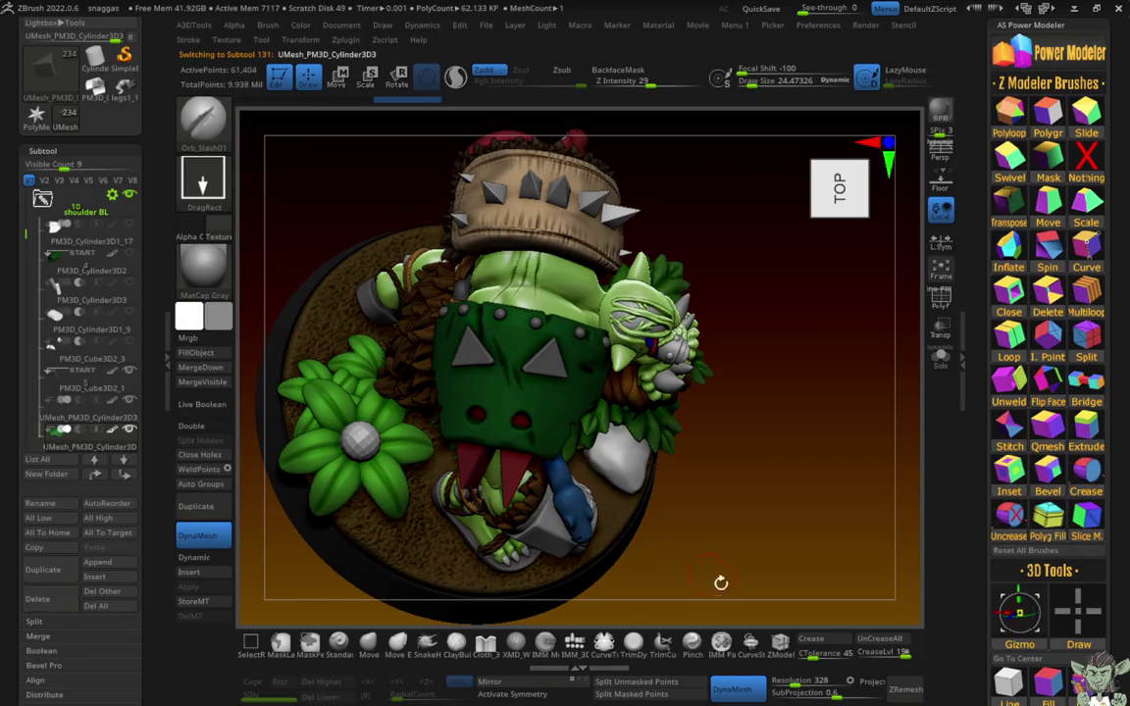
{"action": "mouse_move", "coordinate": [724, 583]}
{"action": "right_mouse_down", "text": "shift"}
{"action": "mouse_move", "coordinate": [780, 542]}
{"action": "mouse_move", "coordinate": [774, 585]}
{"action": "mouse_move", "coordinate": [432, 412]}
{"action": "mouse_move", "coordinate": [417, 392]}
{"action": "mouse_move", "coordinate": [528, 407]}
{"action": "right_mouse_up", "text": "shift"}
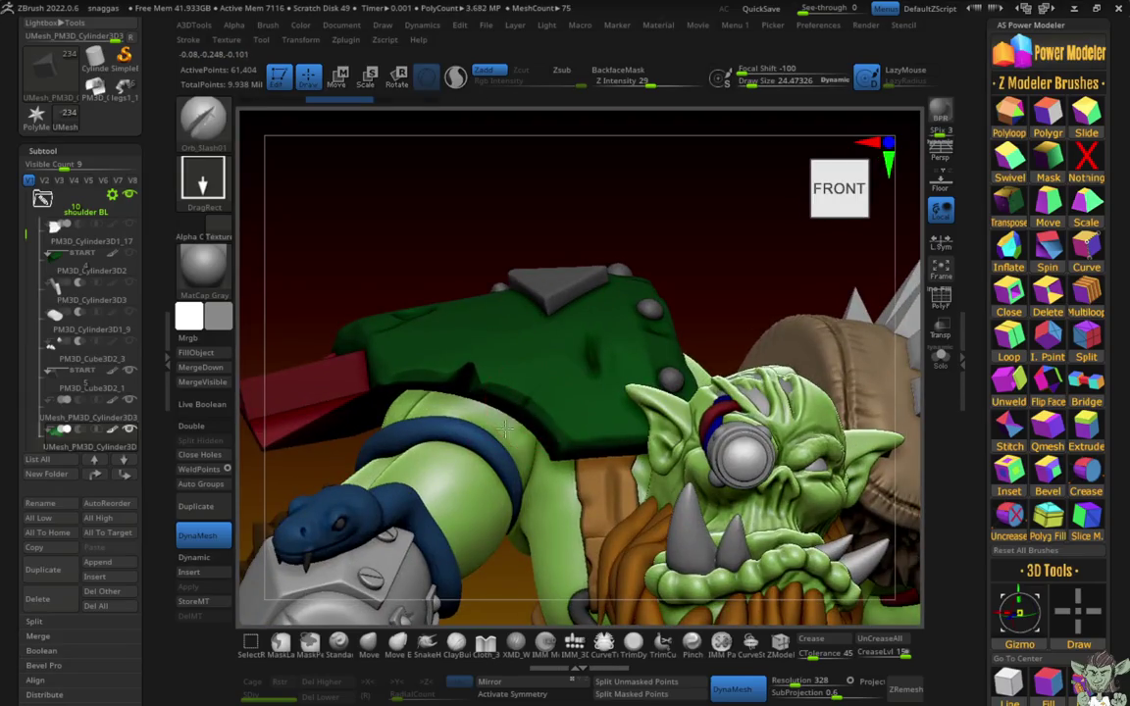
{"action": "left_click", "coordinate": [510, 371], "text": "alt"}
{"action": "left_click", "coordinate": [617, 70]}
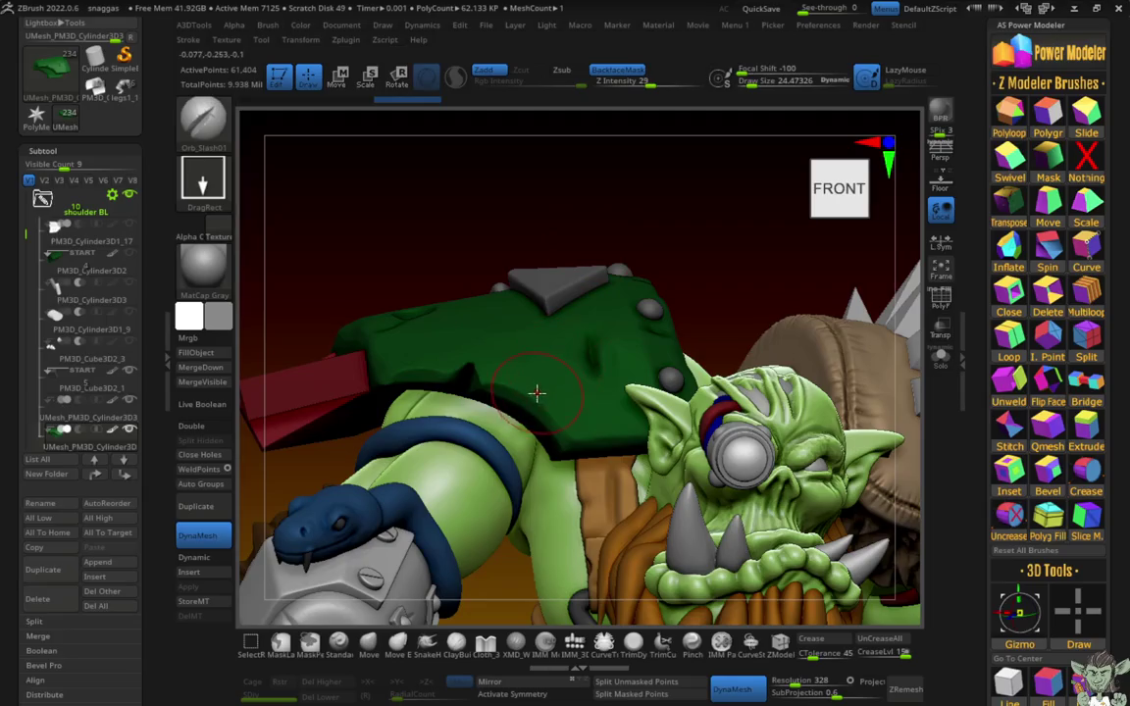
Step: Select the TrimDynamic brush from the brush library
{"action": "mouse_move", "coordinate": [485, 436]}
{"action": "right_mouse_down", "text": "ctrl"}
{"action": "mouse_move", "coordinate": [393, 219]}
{"action": "mouse_move", "coordinate": [596, 365]}
{"action": "right_mouse_up", "text": "ctrl"}
{"action": "right_click_drag", "start_coordinate": [485, 249], "coordinate": [582, 342]}
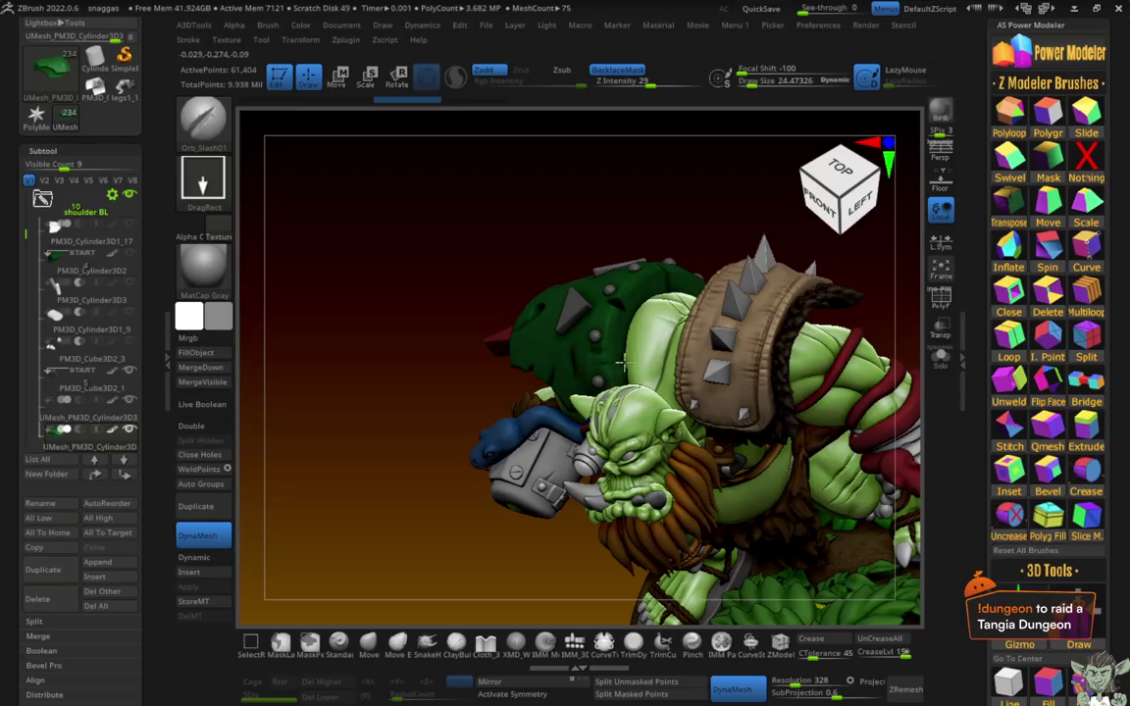
{"action": "mouse_move", "coordinate": [506, 275]}
{"action": "right_mouse_down"}
{"action": "mouse_move", "coordinate": [446, 202]}
{"action": "mouse_move", "coordinate": [451, 156]}
{"action": "mouse_move", "coordinate": [441, 162]}
{"action": "mouse_move", "coordinate": [577, 146]}
{"action": "mouse_move", "coordinate": [489, 242]}
{"action": "right_mouse_up"}
{"action": "key", "text": "b"}
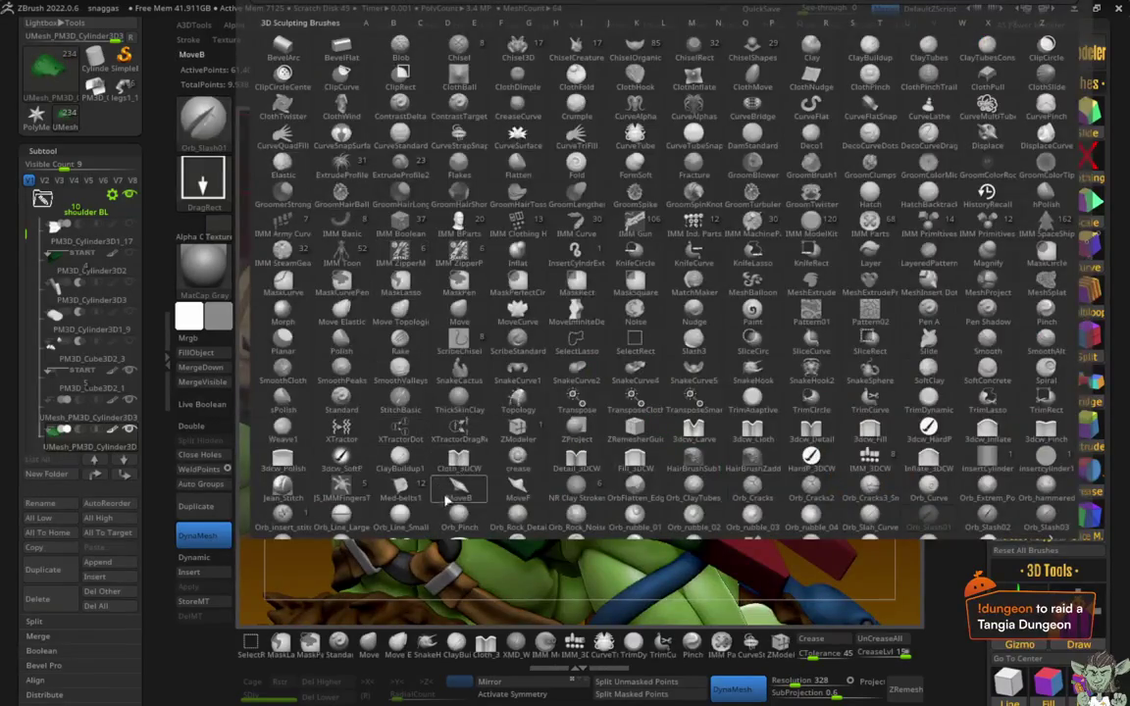
{"action": "key", "text": "t"}
{"action": "key", "text": "d"}
Step: Flatten a patch of the green shoulder pad with a TrimDynamic stroke from the back
{"action": "mouse_move", "coordinate": [446, 500]}
{"action": "right_mouse_down"}
{"action": "mouse_move", "coordinate": [845, 479]}
{"action": "mouse_move", "coordinate": [858, 560]}
{"action": "right_mouse_up"}
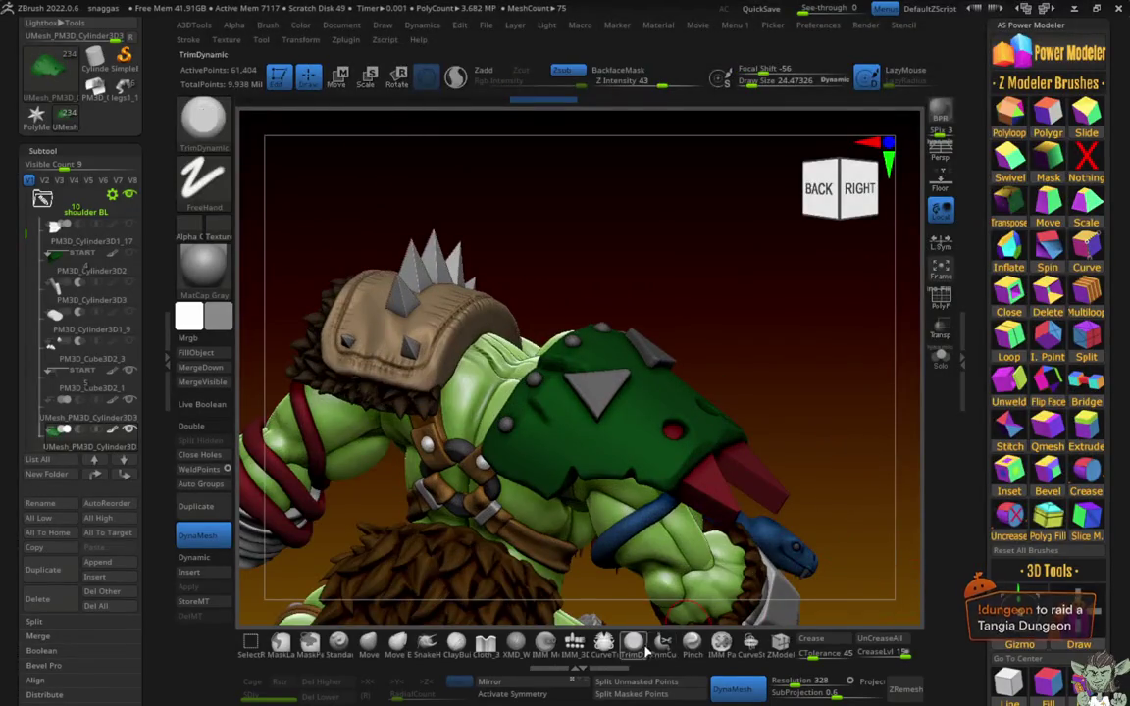
{"action": "right_click_drag", "start_coordinate": [646, 654], "coordinate": [641, 441], "text": "shift"}
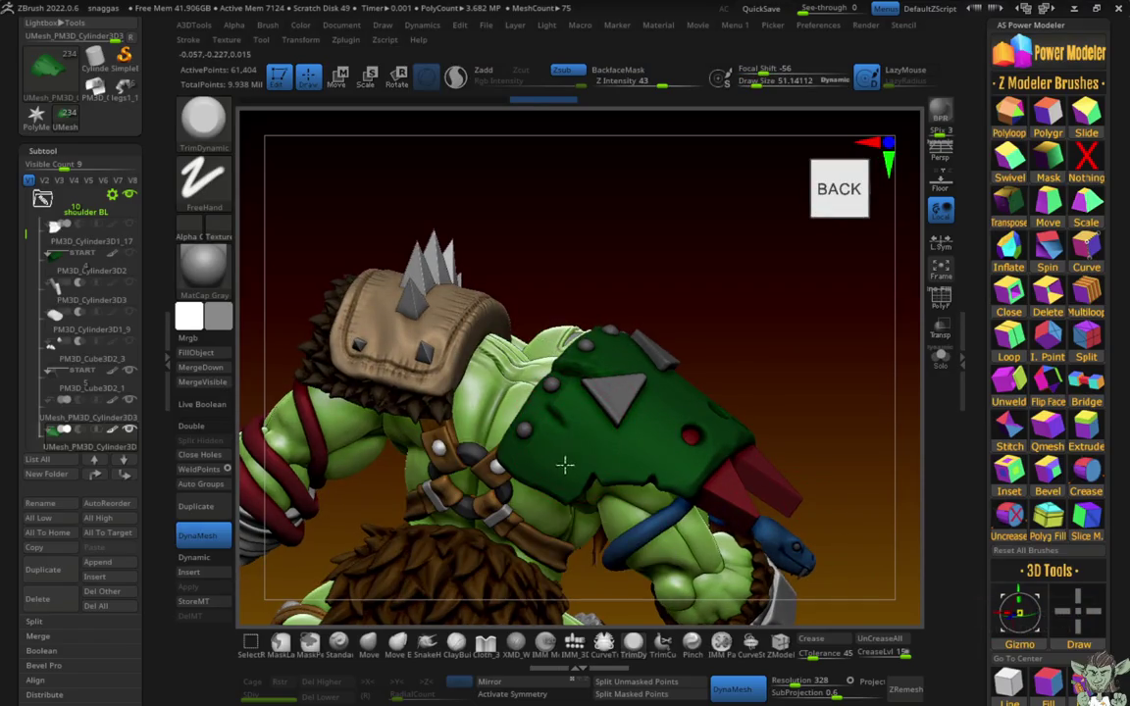
{"action": "left_click_drag", "start_coordinate": [565, 465], "coordinate": [633, 457]}
{"action": "mouse_move", "coordinate": [596, 420]}
{"action": "right_mouse_down"}
{"action": "mouse_move", "coordinate": [844, 486]}
{"action": "mouse_move", "coordinate": [663, 390]}
{"action": "mouse_move", "coordinate": [626, 359]}
{"action": "mouse_move", "coordinate": [641, 350]}
{"action": "right_mouse_up"}
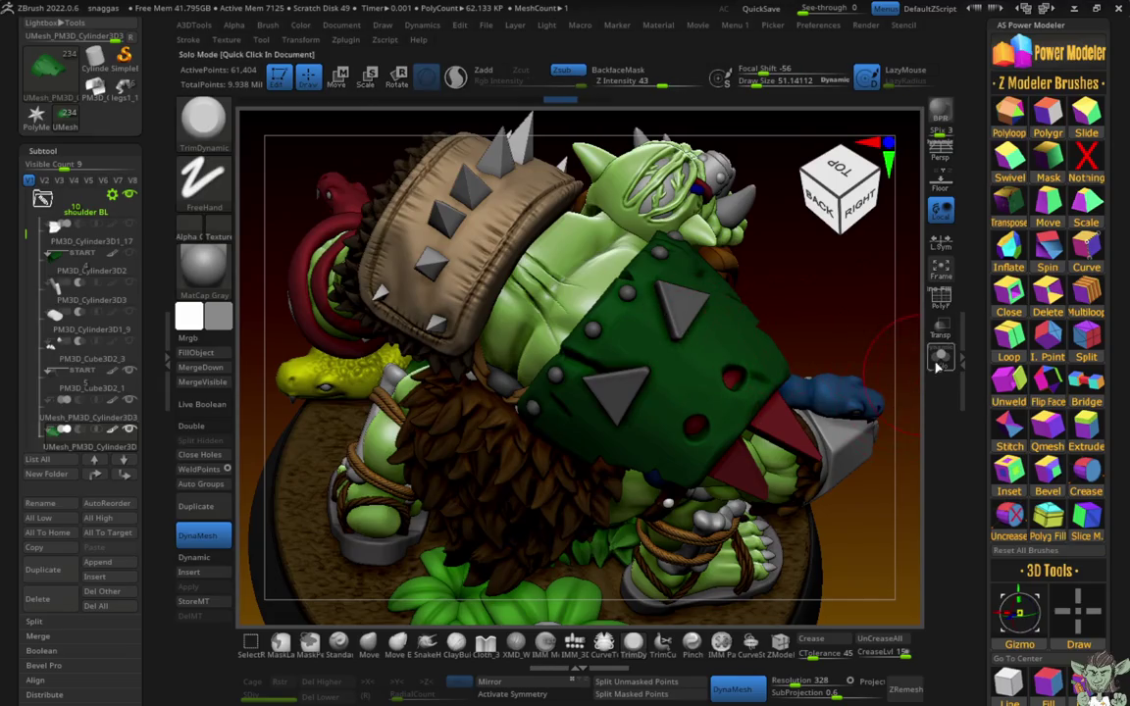
Step: Solo the green shoulder pad and orbit to inspect its back, top and underside
{"action": "key", "text": "ctrl+shift+s"}
{"action": "mouse_move", "coordinate": [710, 345]}
{"action": "right_mouse_down"}
{"action": "mouse_move", "coordinate": [679, 324]}
{"action": "mouse_move", "coordinate": [843, 399]}
{"action": "right_mouse_up"}
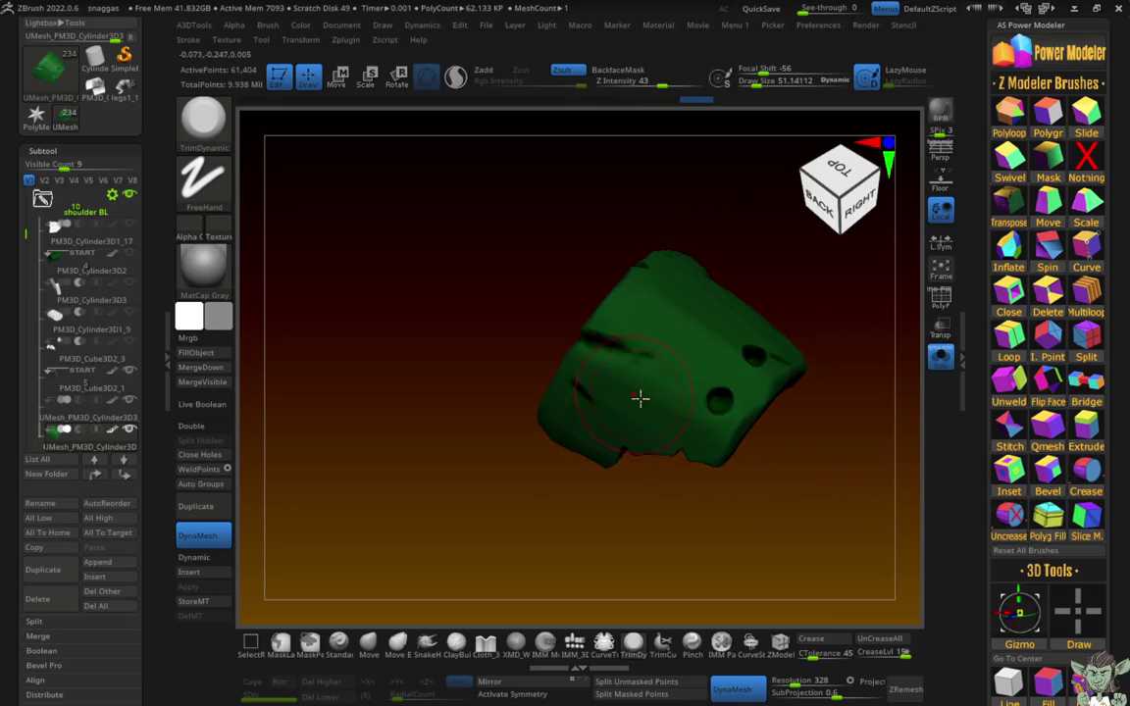
{"action": "mouse_move", "coordinate": [669, 417]}
{"action": "right_mouse_down", "text": "shift"}
{"action": "mouse_move", "coordinate": [620, 404]}
{"action": "mouse_move", "coordinate": [598, 429]}
{"action": "mouse_move", "coordinate": [600, 469]}
{"action": "right_mouse_up", "text": "shift"}
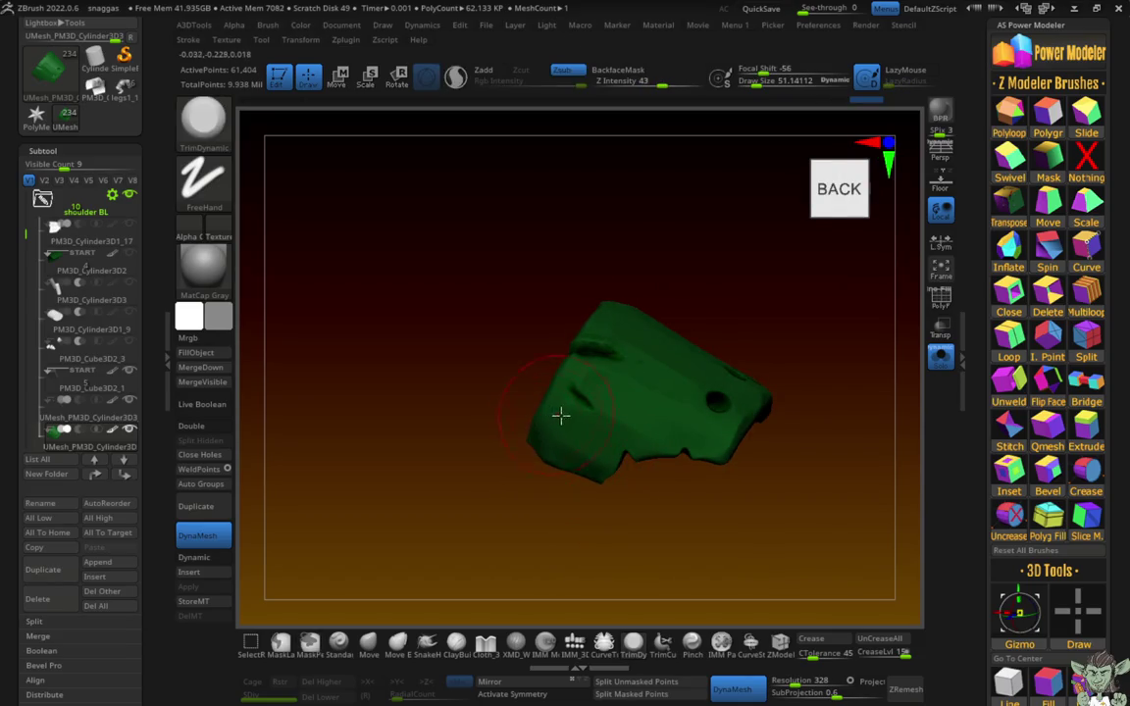
{"action": "mouse_move", "coordinate": [570, 364]}
{"action": "right_mouse_down"}
{"action": "mouse_move", "coordinate": [504, 318]}
{"action": "mouse_move", "coordinate": [598, 349]}
{"action": "right_mouse_up"}
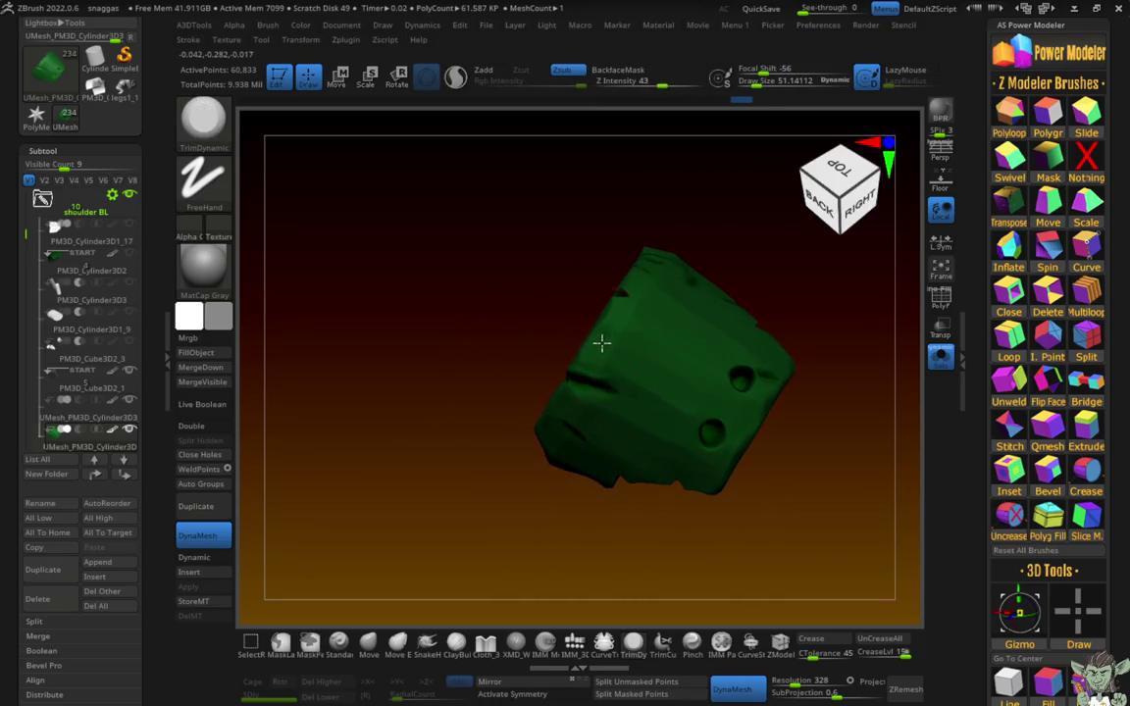
{"action": "mouse_move", "coordinate": [577, 268]}
{"action": "right_mouse_down"}
{"action": "mouse_move", "coordinate": [639, 285]}
{"action": "mouse_move", "coordinate": [601, 307]}
{"action": "right_mouse_up"}
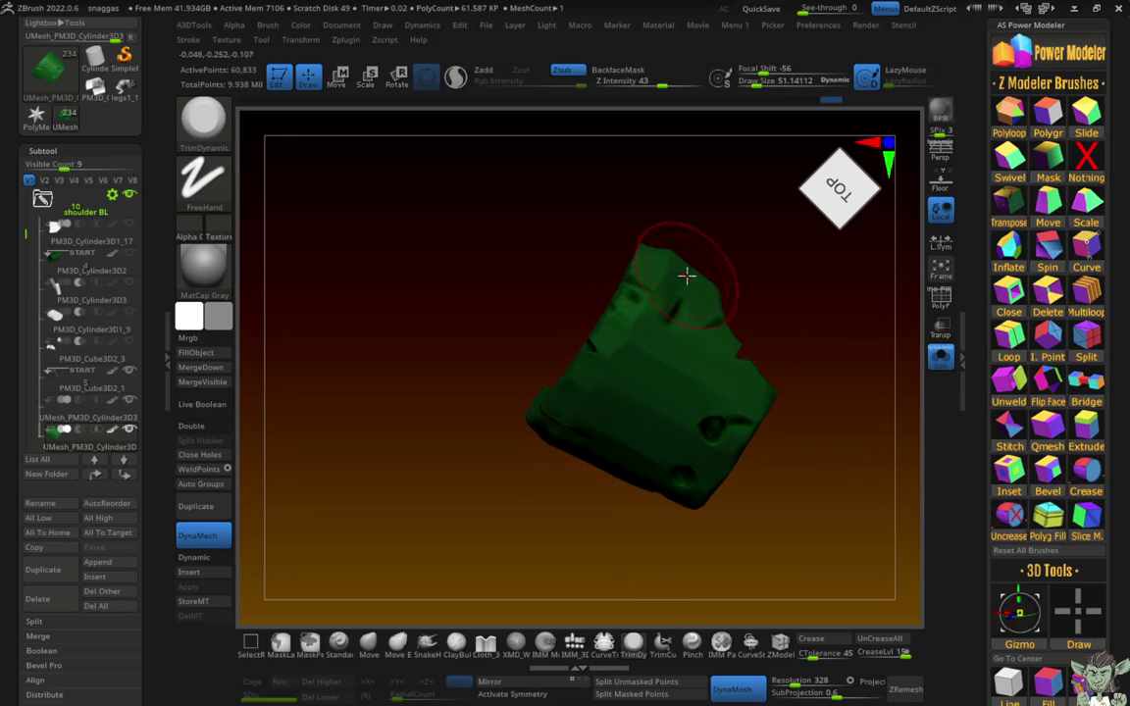
{"action": "mouse_move", "coordinate": [738, 309]}
{"action": "right_mouse_down"}
{"action": "mouse_move", "coordinate": [749, 343]}
{"action": "mouse_move", "coordinate": [613, 336]}
{"action": "mouse_move", "coordinate": [696, 306]}
{"action": "mouse_move", "coordinate": [613, 244]}
{"action": "right_mouse_up"}
{"action": "key", "text": "space"}
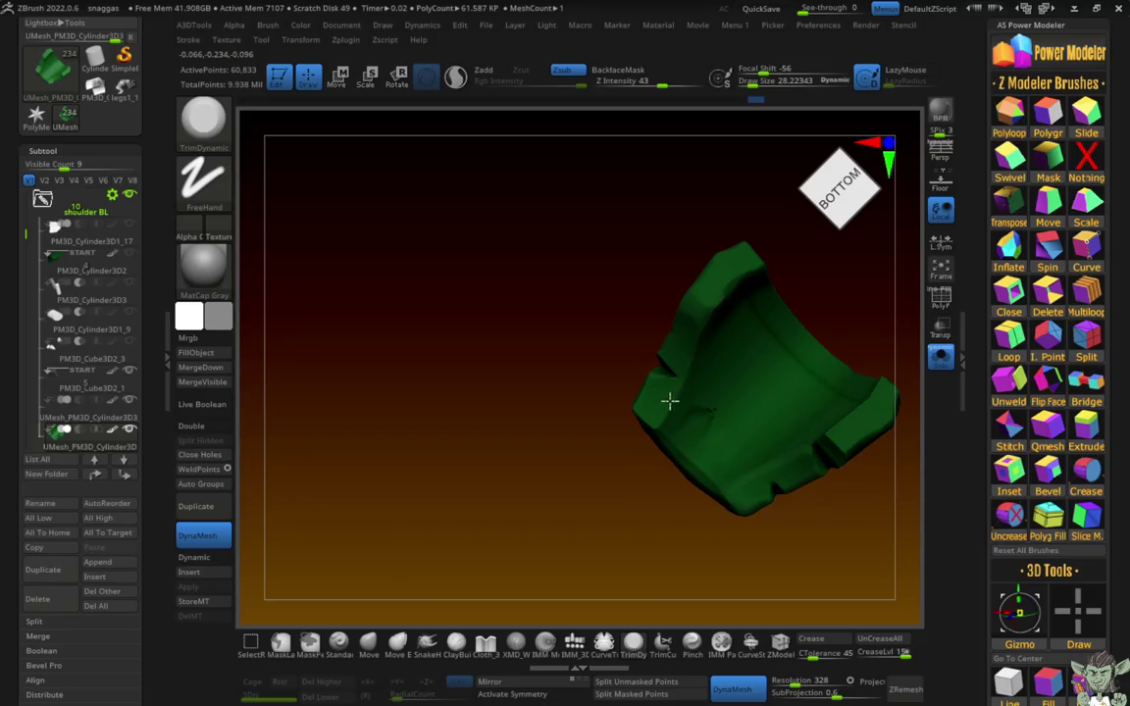
Step: Recentre and turn the pad's sides into view, ending on the whole orc from the front
{"action": "right_click_drag", "start_coordinate": [605, 495], "coordinate": [699, 435], "text": "alt"}
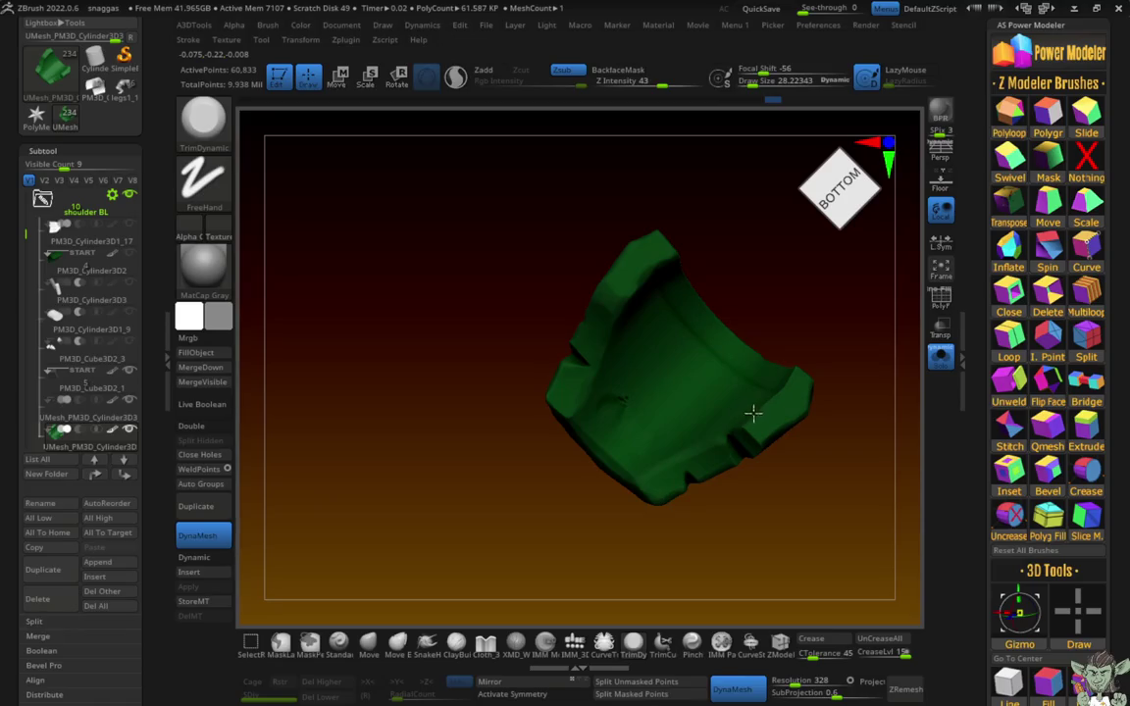
{"action": "right_click_drag", "start_coordinate": [829, 363], "coordinate": [791, 407]}
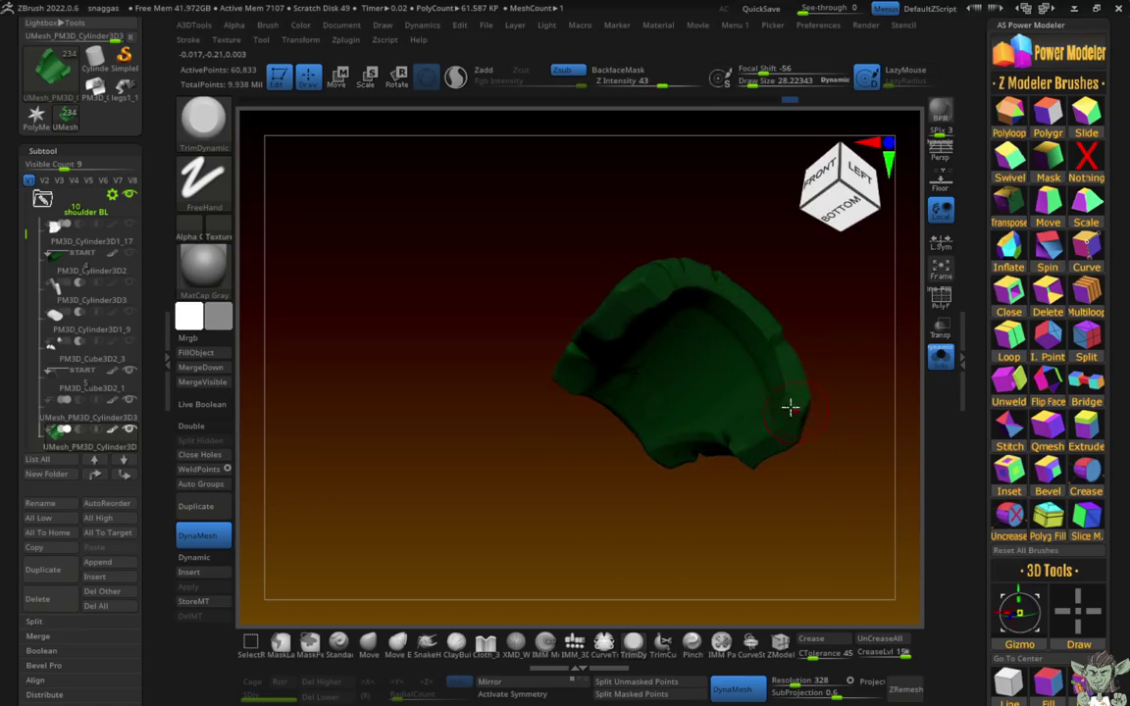
{"action": "right_click_drag", "start_coordinate": [713, 292], "coordinate": [560, 238], "text": "shift"}
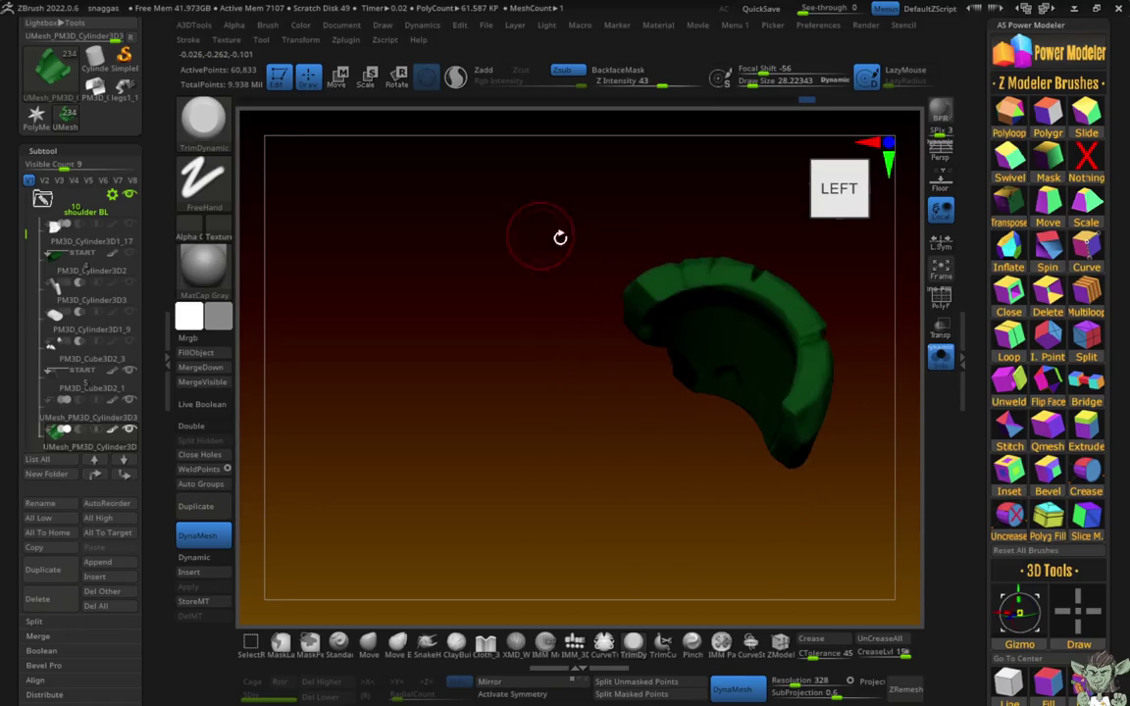
{"action": "mouse_move", "coordinate": [683, 291]}
{"action": "right_mouse_down", "text": "shift"}
{"action": "mouse_move", "coordinate": [580, 393]}
{"action": "mouse_move", "coordinate": [655, 305]}
{"action": "right_mouse_up", "text": "shift"}
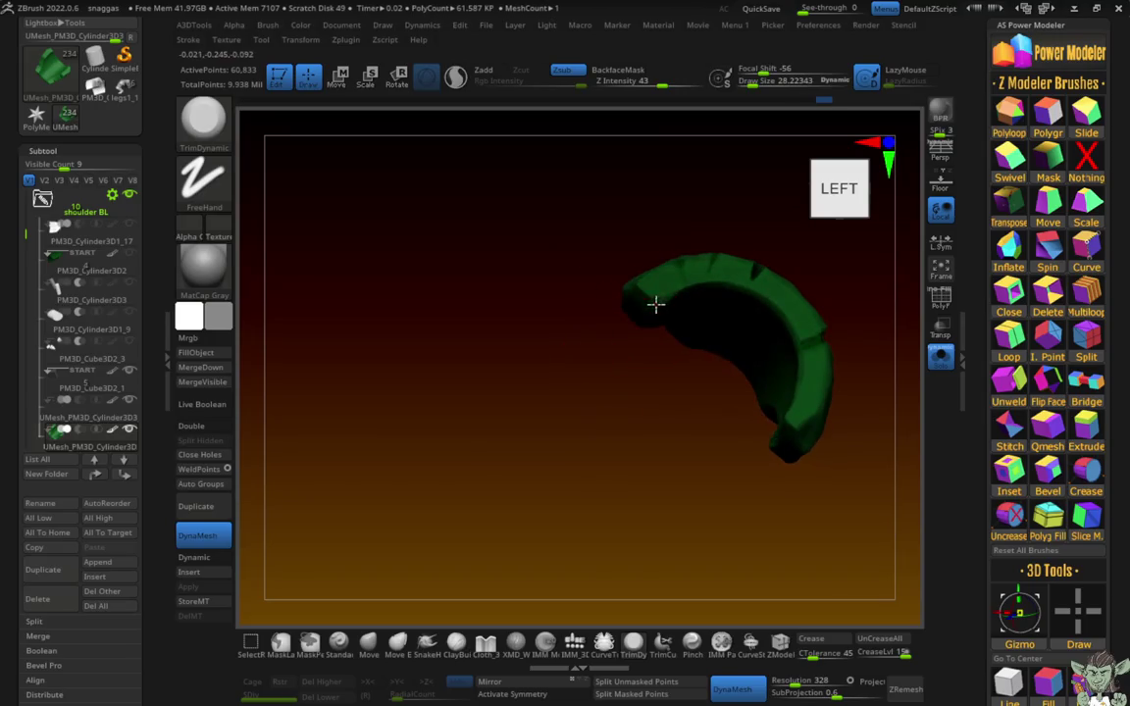
{"action": "mouse_move", "coordinate": [842, 398]}
{"action": "right_mouse_down", "text": "shift"}
{"action": "mouse_move", "coordinate": [621, 226]}
{"action": "mouse_move", "coordinate": [318, 250]}
{"action": "right_mouse_up", "text": "shift"}
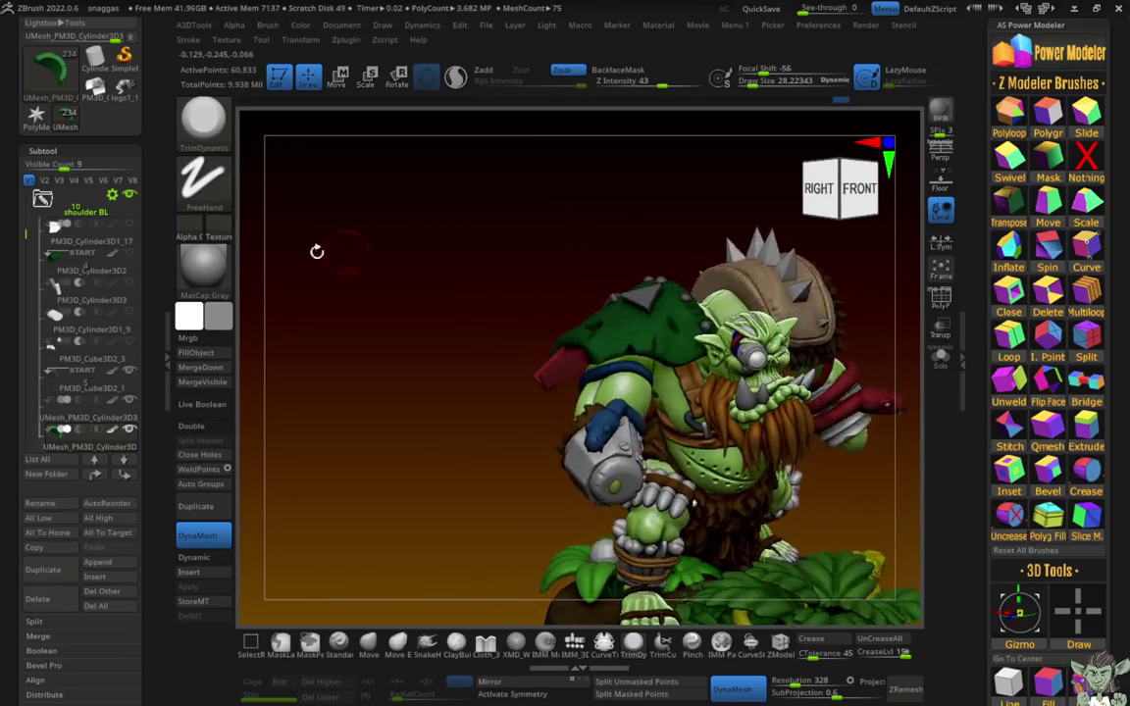
Step: Recolour the shoulder pad from bright green to a dark, muted grey-green via the colour picker
{"action": "key", "text": "c"}
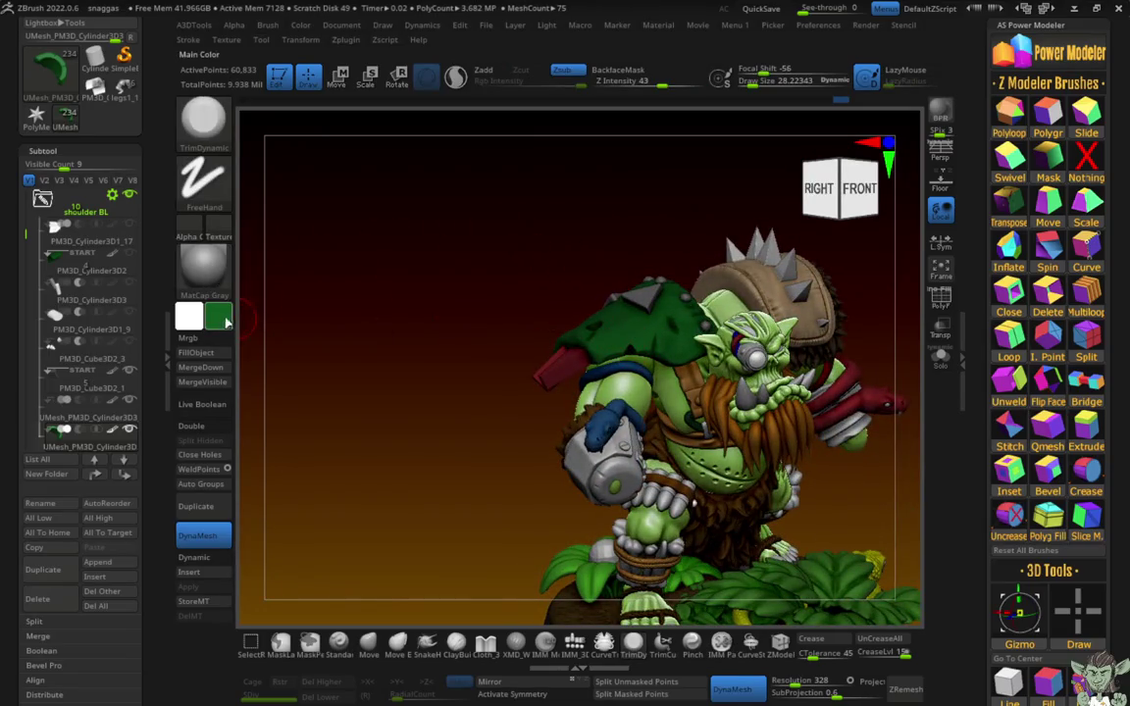
{"action": "mouse_move", "coordinate": [294, 393]}
{"action": "right_mouse_down"}
{"action": "mouse_move", "coordinate": [371, 437]}
{"action": "mouse_move", "coordinate": [346, 386]}
{"action": "mouse_move", "coordinate": [303, 391]}
{"action": "right_mouse_up"}
{"action": "key", "text": "c"}
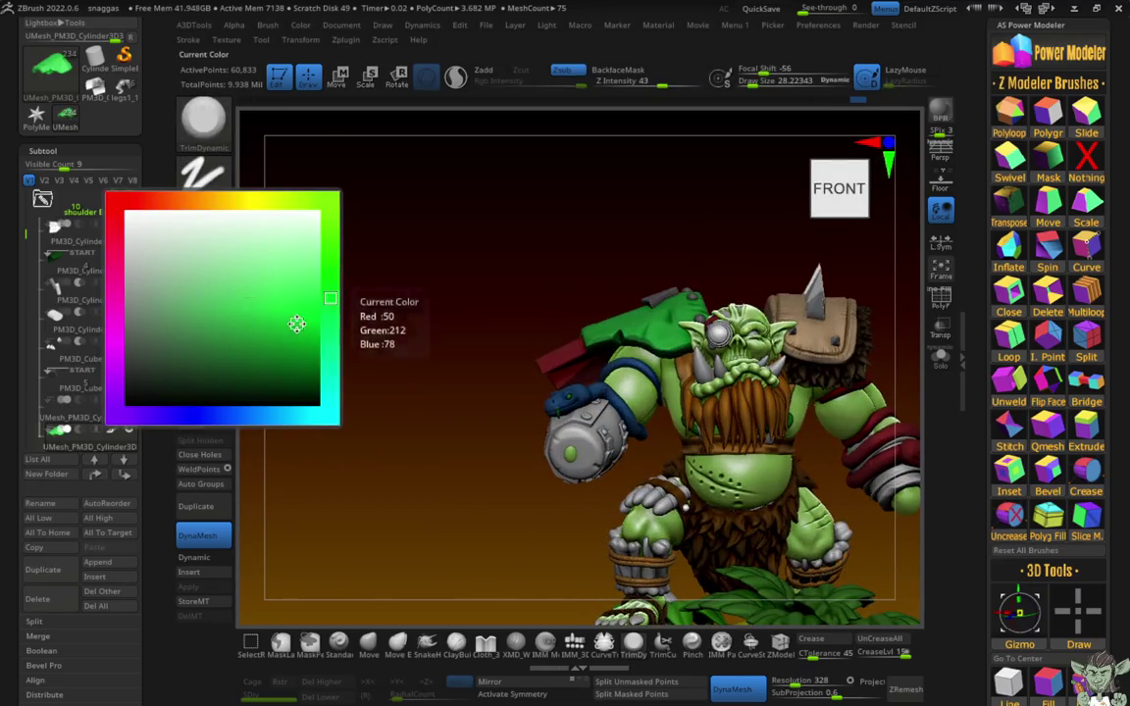
{"action": "left_click", "coordinate": [294, 321]}
{"action": "left_click_drag", "start_coordinate": [285, 370], "coordinate": [231, 331]}
{"action": "key", "text": "c"}
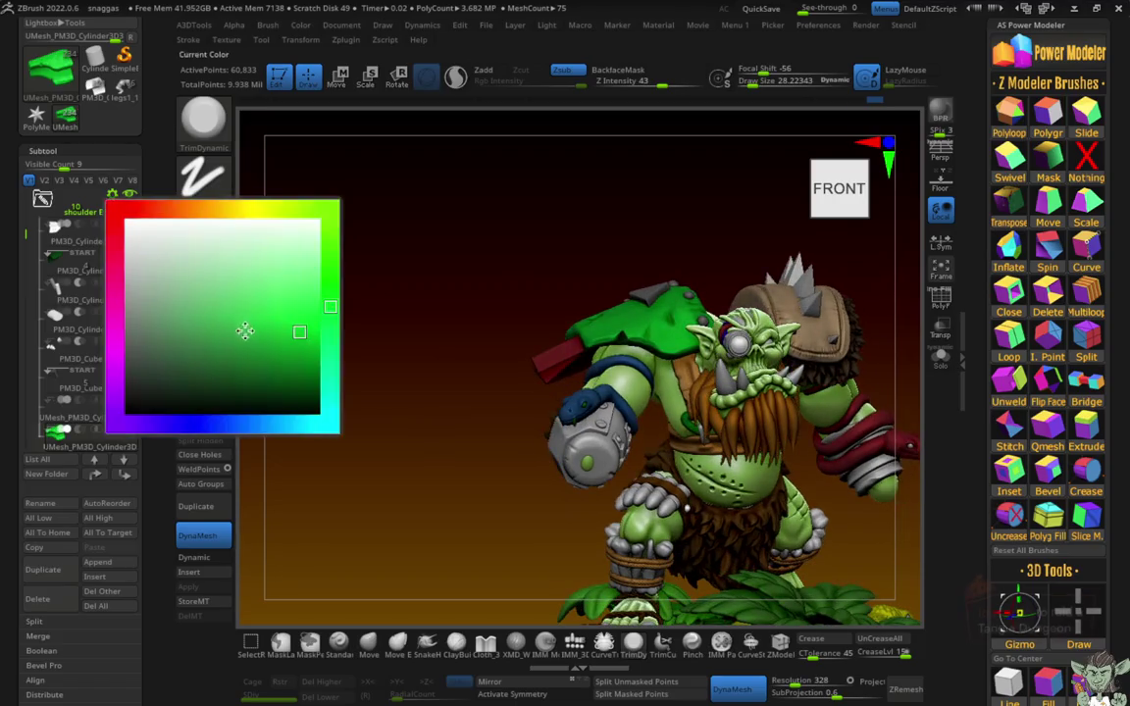
{"action": "left_click", "coordinate": [302, 371]}
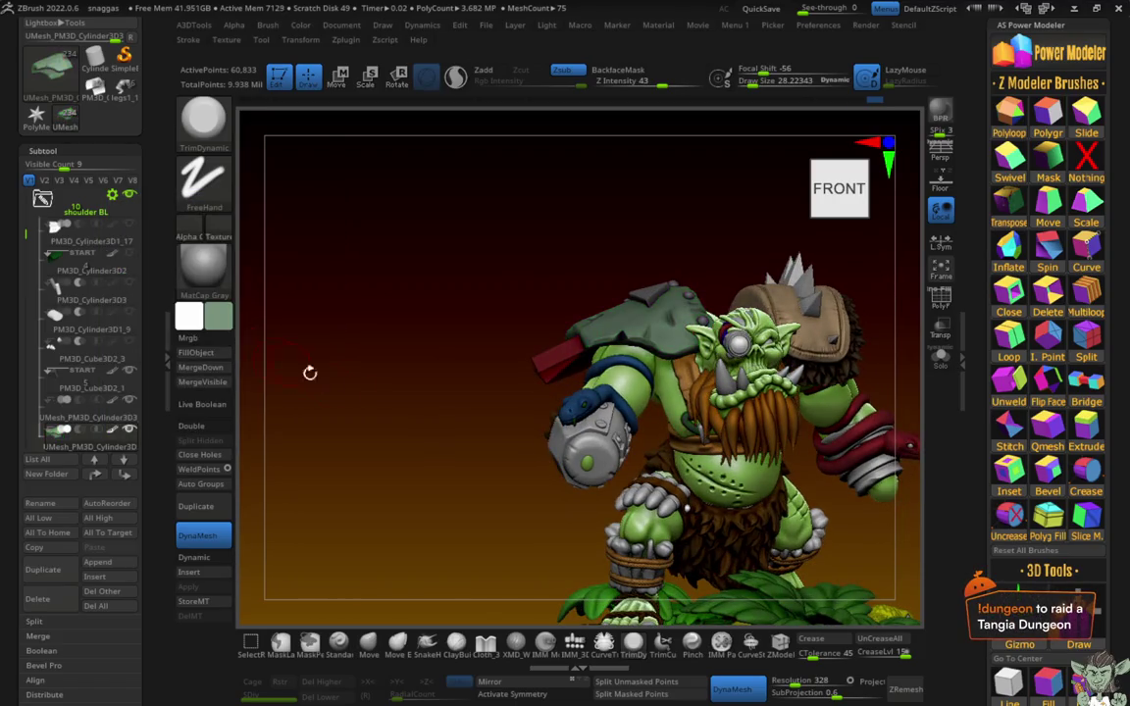
{"action": "key", "text": "c"}
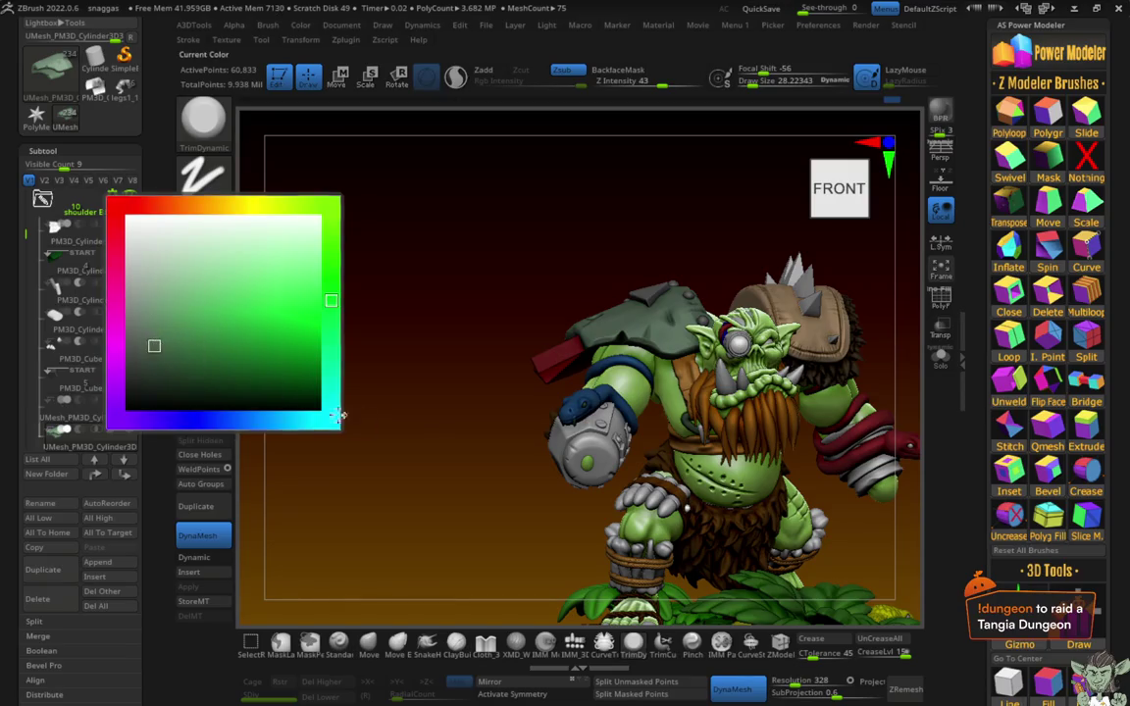
{"action": "mouse_move", "coordinate": [338, 417]}
{"action": "left_mouse_down", "text": "alt"}
{"action": "mouse_move", "coordinate": [335, 384]}
{"action": "mouse_move", "coordinate": [366, 432]}
{"action": "mouse_move", "coordinate": [390, 376]}
{"action": "mouse_move", "coordinate": [399, 504]}
{"action": "mouse_move", "coordinate": [247, 386]}
{"action": "mouse_move", "coordinate": [298, 446]}
{"action": "mouse_move", "coordinate": [341, 565]}
{"action": "mouse_move", "coordinate": [291, 492]}
{"action": "mouse_move", "coordinate": [425, 467]}
{"action": "left_mouse_up", "text": "alt"}
{"action": "key", "text": "c"}
Step: Make the beard sphere PM3D_Sphere3D9_5 active and view the whole orc on its base from the left
{"action": "left_click", "coordinate": [578, 381], "text": "alt"}
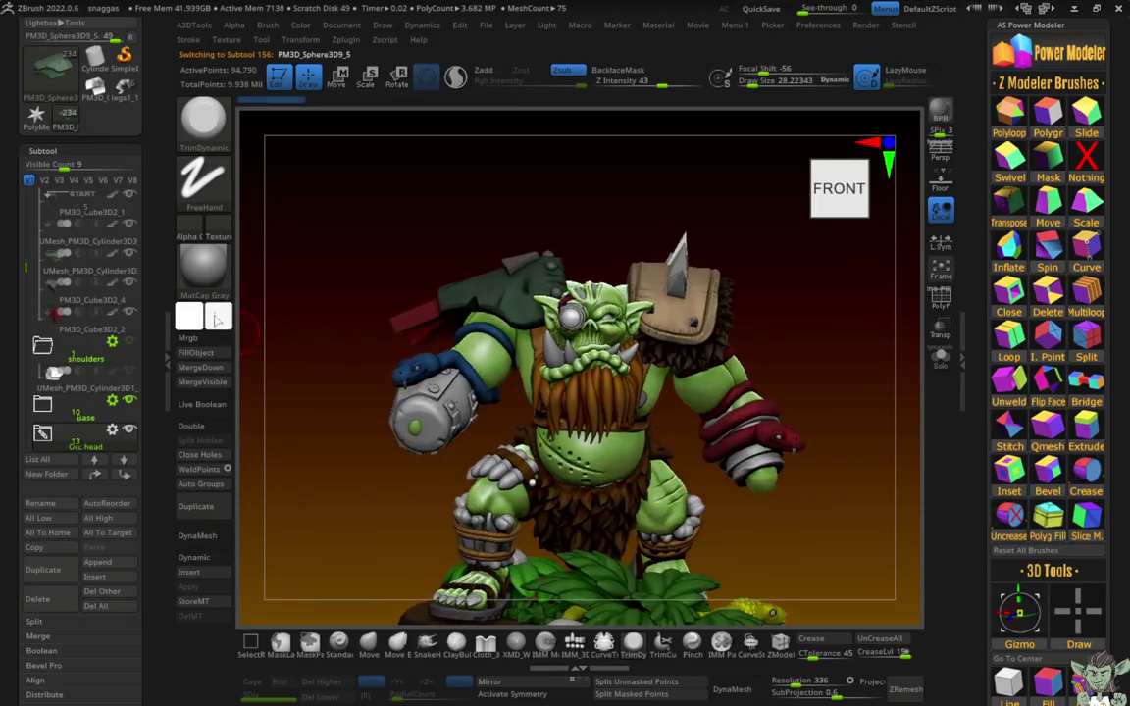
{"action": "mouse_move", "coordinate": [303, 403]}
{"action": "left_mouse_down"}
{"action": "mouse_move", "coordinate": [273, 363]}
{"action": "mouse_move", "coordinate": [349, 367]}
{"action": "mouse_move", "coordinate": [297, 378]}
{"action": "mouse_move", "coordinate": [313, 434]}
{"action": "mouse_move", "coordinate": [297, 441]}
{"action": "mouse_move", "coordinate": [283, 354]}
{"action": "left_mouse_up"}
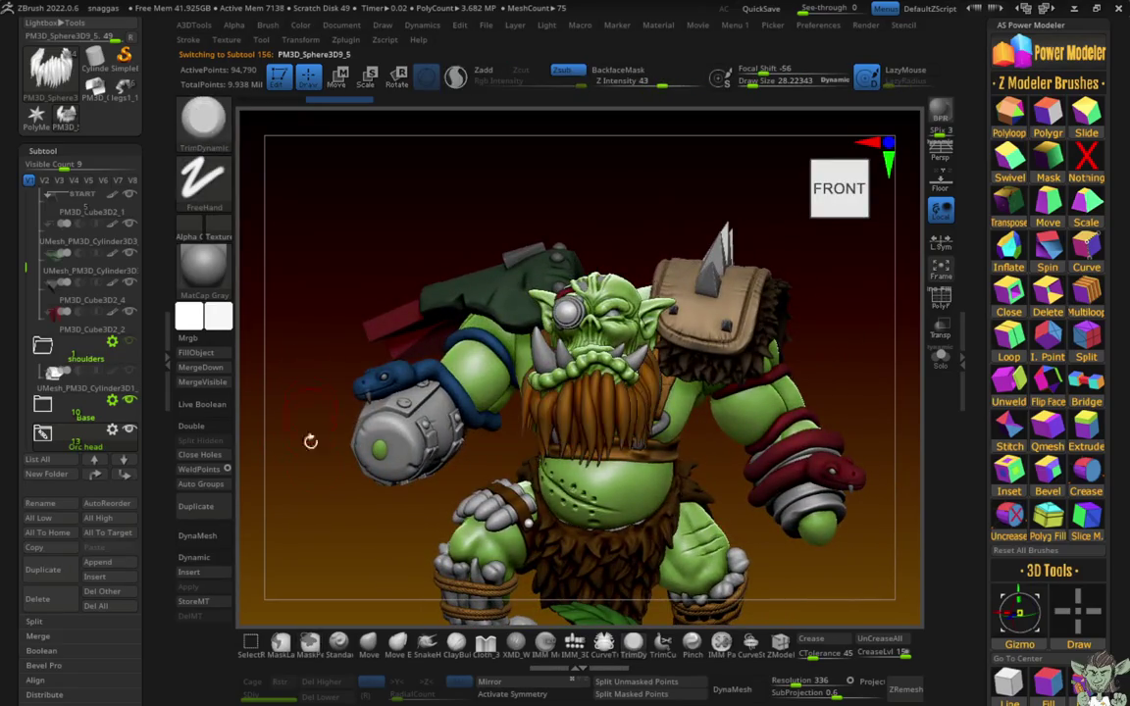
{"action": "mouse_move", "coordinate": [305, 441]}
{"action": "left_mouse_down", "text": "alt"}
{"action": "mouse_move", "coordinate": [344, 473]}
{"action": "mouse_move", "coordinate": [290, 464]}
{"action": "mouse_move", "coordinate": [333, 462]}
{"action": "mouse_move", "coordinate": [367, 494]}
{"action": "mouse_move", "coordinate": [355, 472]}
{"action": "mouse_move", "coordinate": [381, 444]}
{"action": "mouse_move", "coordinate": [446, 452]}
{"action": "mouse_move", "coordinate": [432, 449]}
{"action": "left_mouse_up", "text": "alt"}
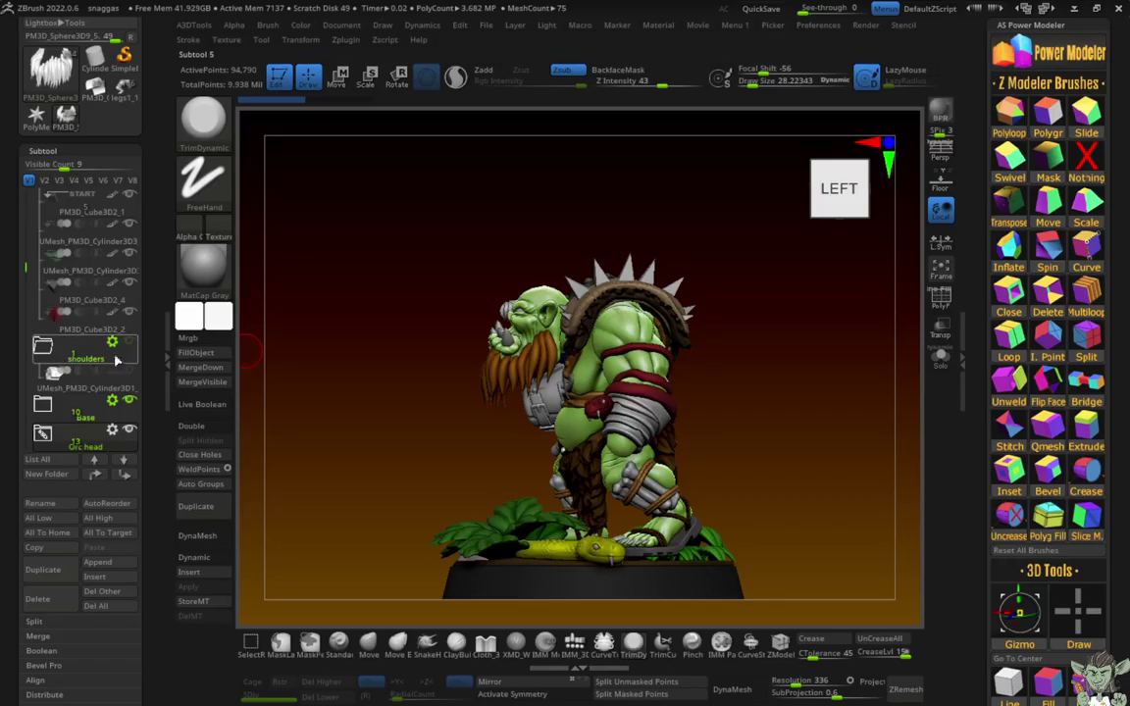
Step: Merge the shoulders folder's parts into a single Merged_PM3D_Sphere3D9 subtool
{"action": "left_click", "coordinate": [44, 359]}
{"action": "left_click_drag", "start_coordinate": [26, 252], "coordinate": [26, 186]}
{"action": "left_click", "coordinate": [42, 286]}
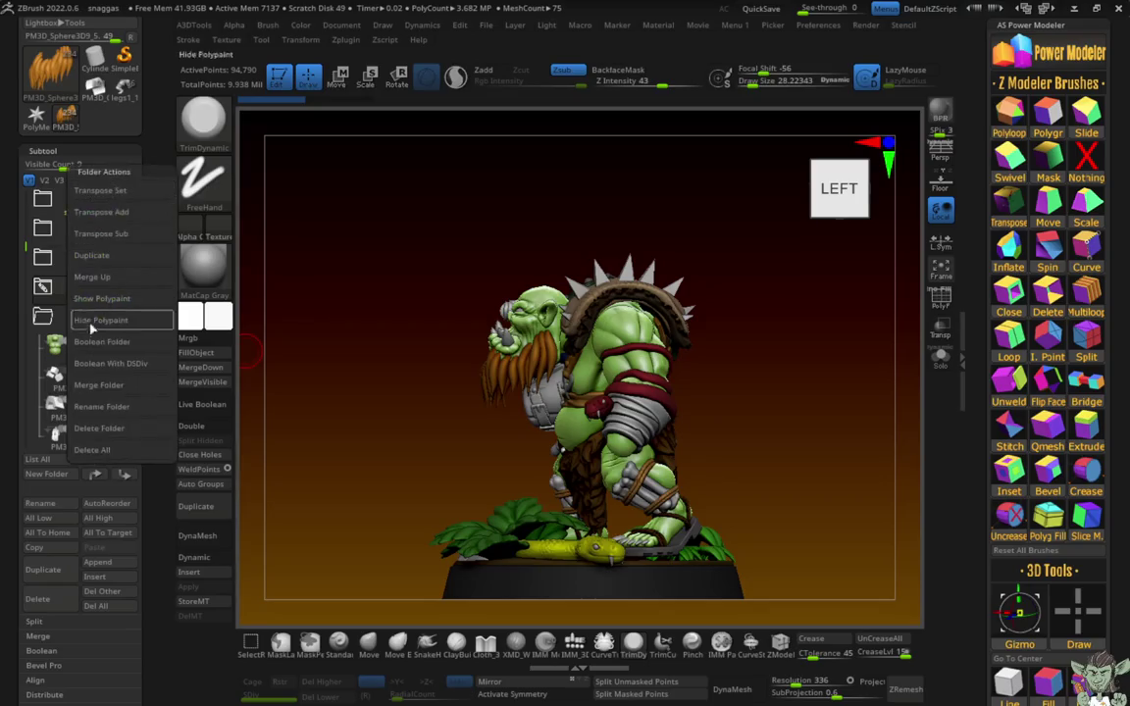
{"action": "left_click", "coordinate": [94, 388]}
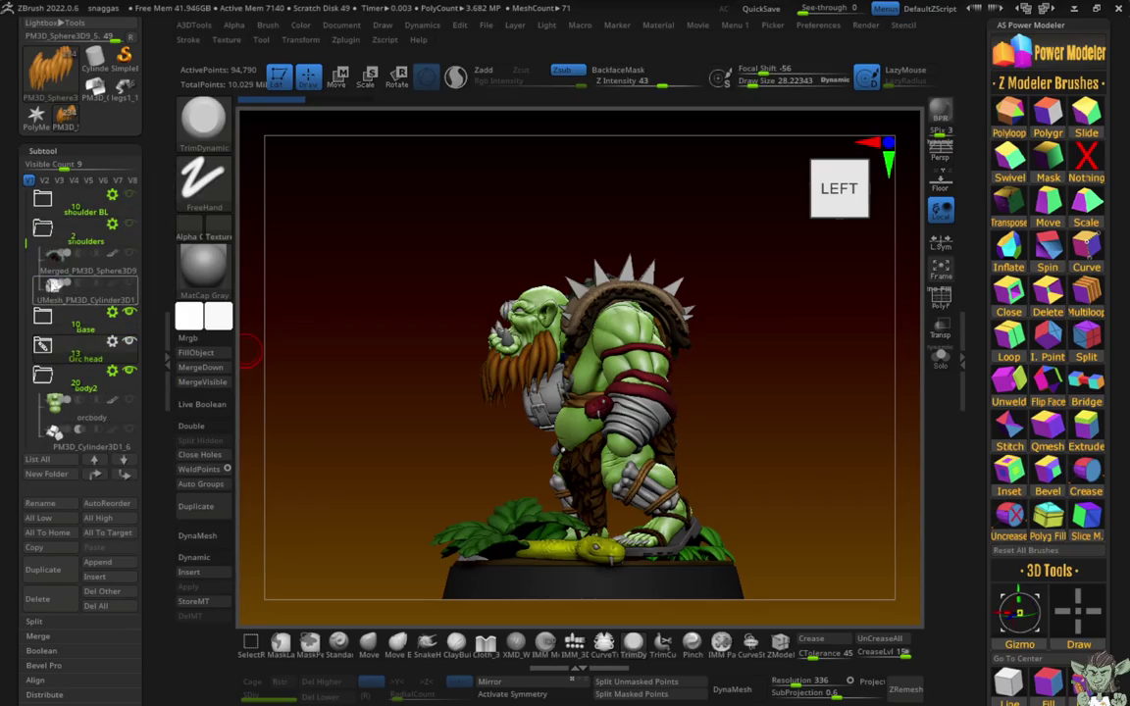
Step: Delete the leftover UMesh_PM3D_Cylinder3D1 subtool, leaving 71 meshes
{"action": "left_click", "coordinate": [37, 598]}
{"action": "left_click", "coordinate": [184, 643]}
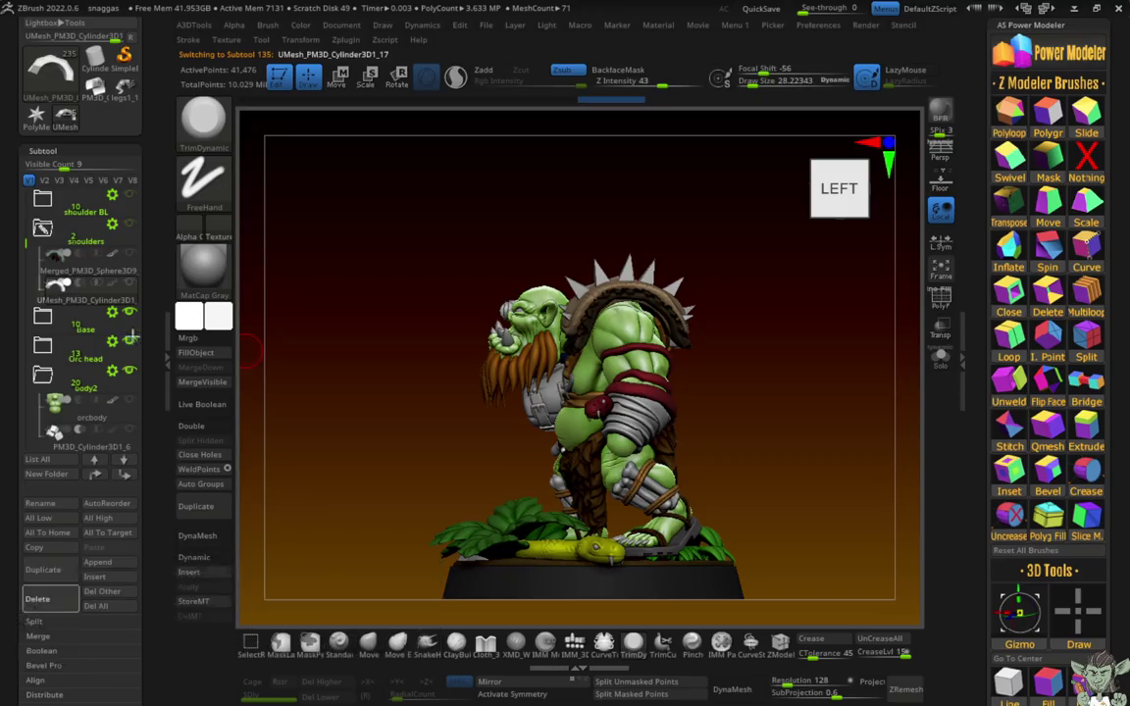
{"action": "left_click_drag", "start_coordinate": [327, 340], "coordinate": [322, 311]}
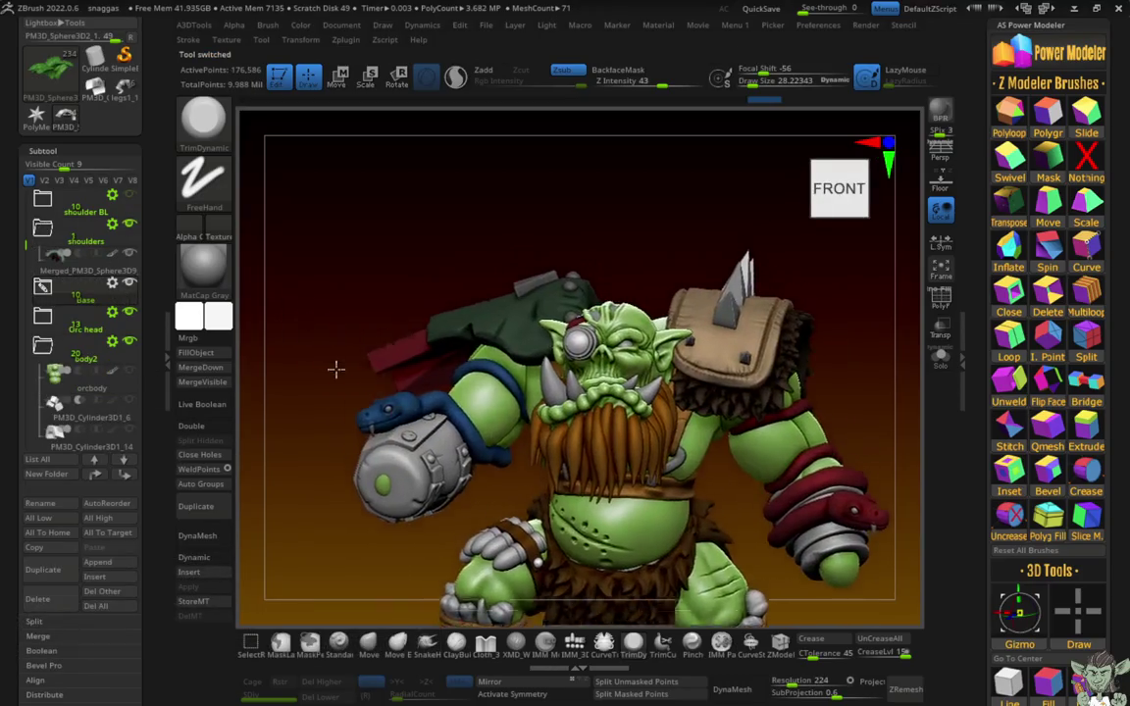
Step: Unhide the Choppa2 folder so the orc's large axe rises above it, raising the mesh count to 88
{"action": "scroll", "coordinate": [292, 277], "scroll_direction": "down", "scroll_amount": 3}
{"action": "scroll", "coordinate": [290, 286], "scroll_direction": "down", "scroll_amount": 2}
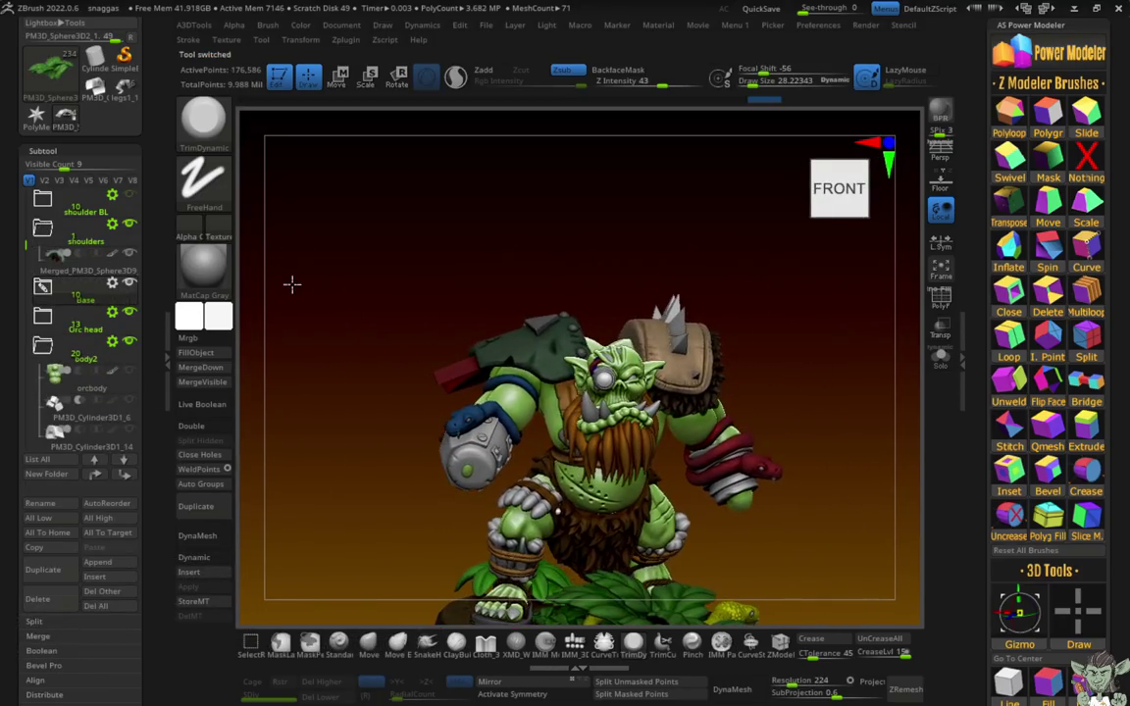
{"action": "left_click_drag", "start_coordinate": [295, 282], "coordinate": [321, 265]}
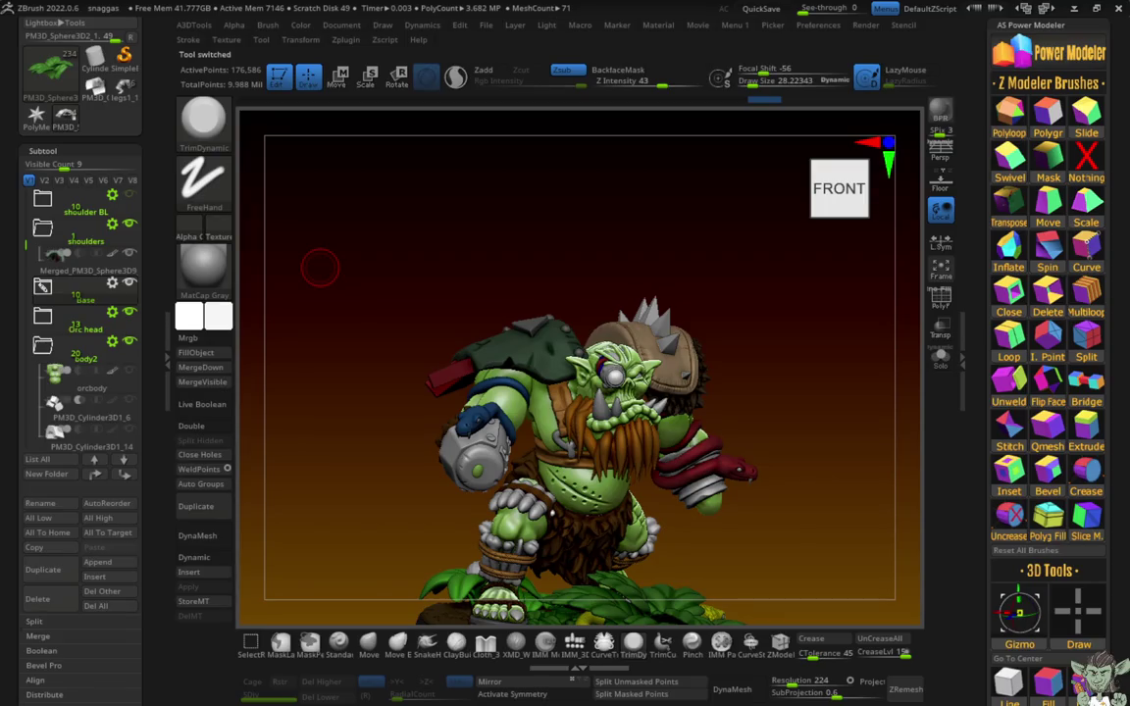
{"action": "left_click_drag", "start_coordinate": [319, 267], "coordinate": [263, 244]}
{"action": "scroll", "coordinate": [15, 224], "scroll_direction": "up", "scroll_amount": 3}
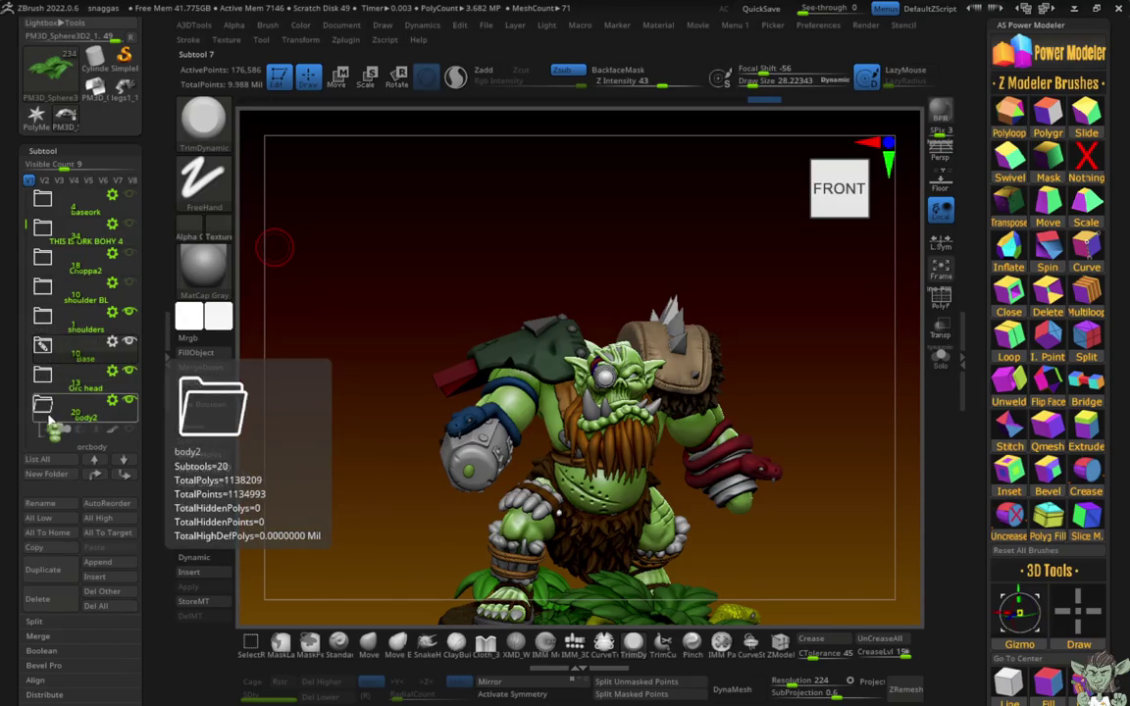
{"action": "mouse_move", "coordinate": [265, 372]}
{"action": "left_mouse_down"}
{"action": "mouse_move", "coordinate": [373, 384]}
{"action": "mouse_move", "coordinate": [267, 331]}
{"action": "mouse_move", "coordinate": [456, 299]}
{"action": "left_mouse_up"}
{"action": "left_click", "coordinate": [129, 253]}
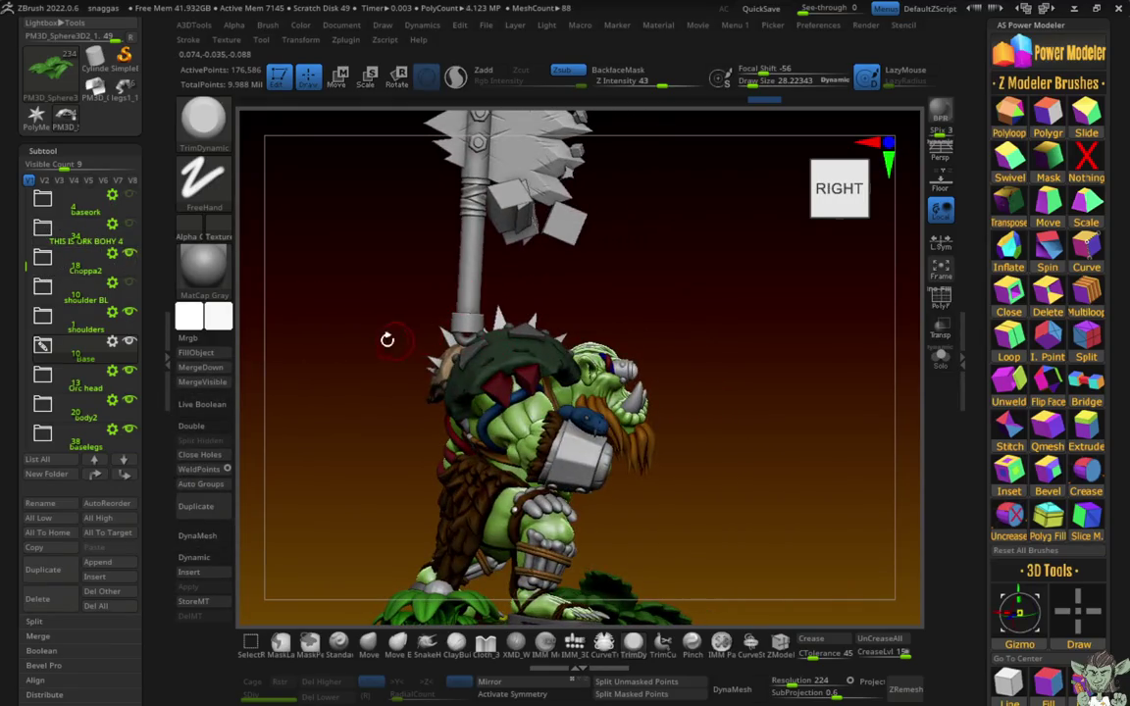
Step: Make the base torso subtool active in Move mode and save the orc tool to disk
{"action": "mouse_move", "coordinate": [387, 339]}
{"action": "left_mouse_down", "text": "shift"}
{"action": "mouse_move", "coordinate": [343, 454]}
{"action": "mouse_move", "coordinate": [500, 403]}
{"action": "left_mouse_up", "text": "shift"}
{"action": "mouse_move", "coordinate": [524, 357]}
{"action": "left_mouse_down"}
{"action": "mouse_move", "coordinate": [478, 396]}
{"action": "mouse_move", "coordinate": [442, 323]}
{"action": "left_mouse_up"}
{"action": "left_click", "coordinate": [461, 294], "text": "alt"}
{"action": "key", "text": "w"}
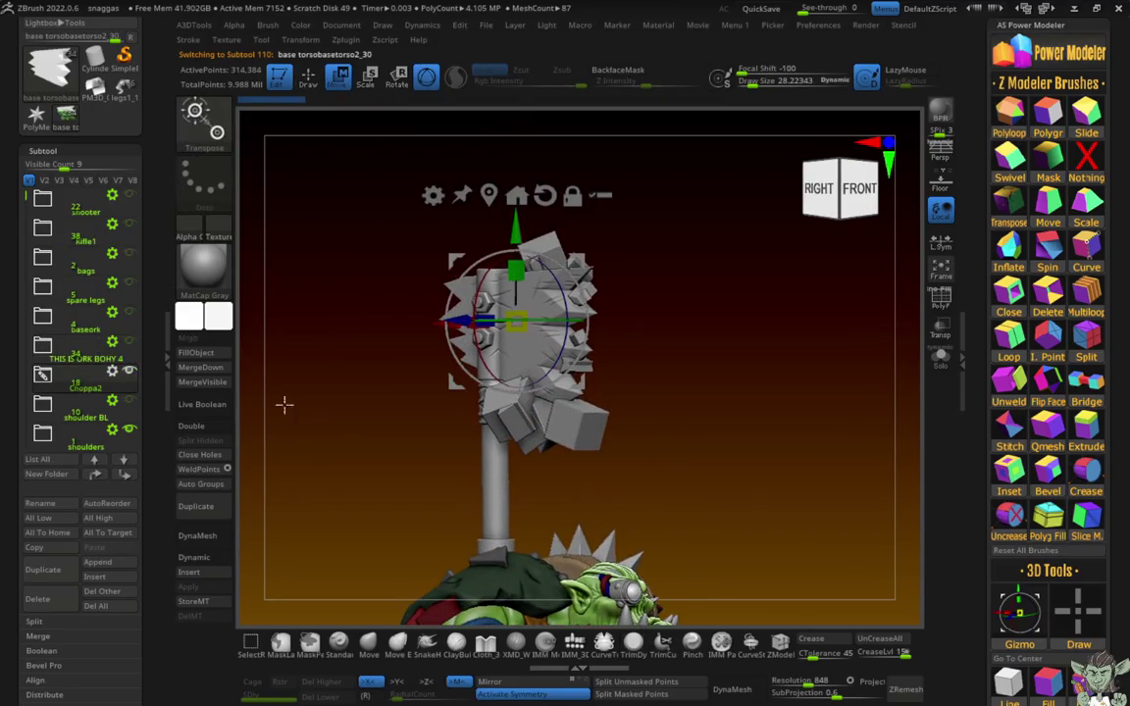
{"action": "key", "text": "f"}
{"action": "mouse_move", "coordinate": [297, 456]}
{"action": "left_mouse_down", "text": "shift"}
{"action": "mouse_move", "coordinate": [323, 350]}
{"action": "mouse_move", "coordinate": [286, 406]}
{"action": "mouse_move", "coordinate": [332, 480]}
{"action": "mouse_move", "coordinate": [348, 462]}
{"action": "left_mouse_up", "text": "shift"}
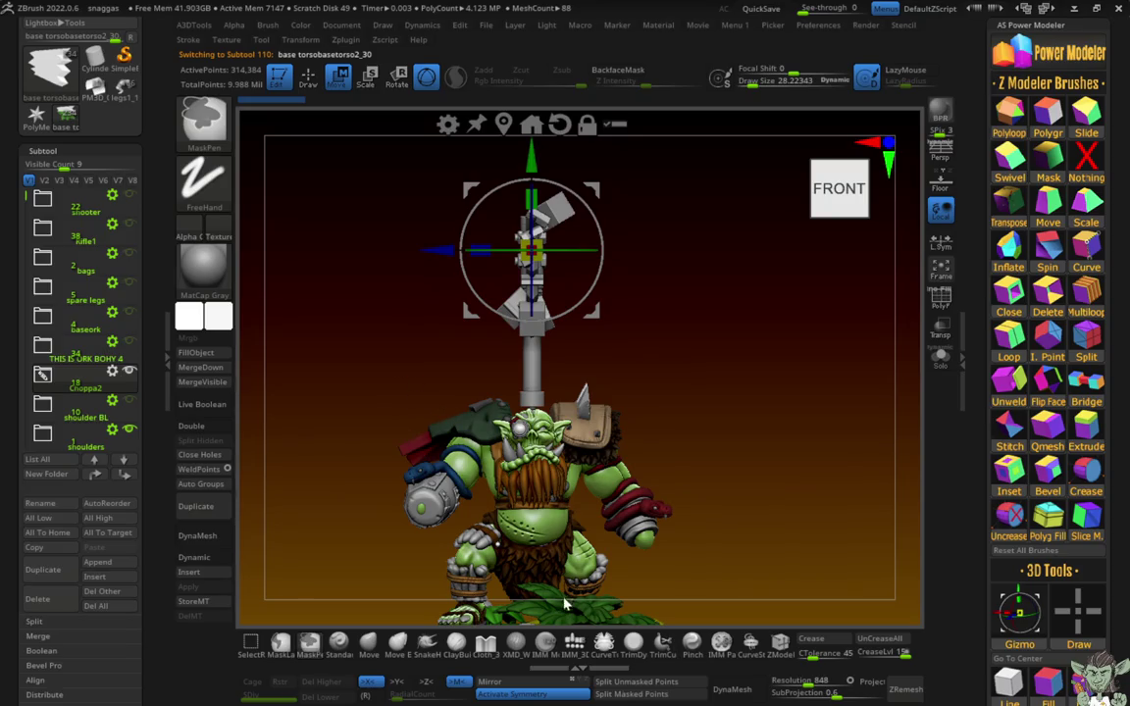
{"action": "left_click", "coordinate": [261, 40]}
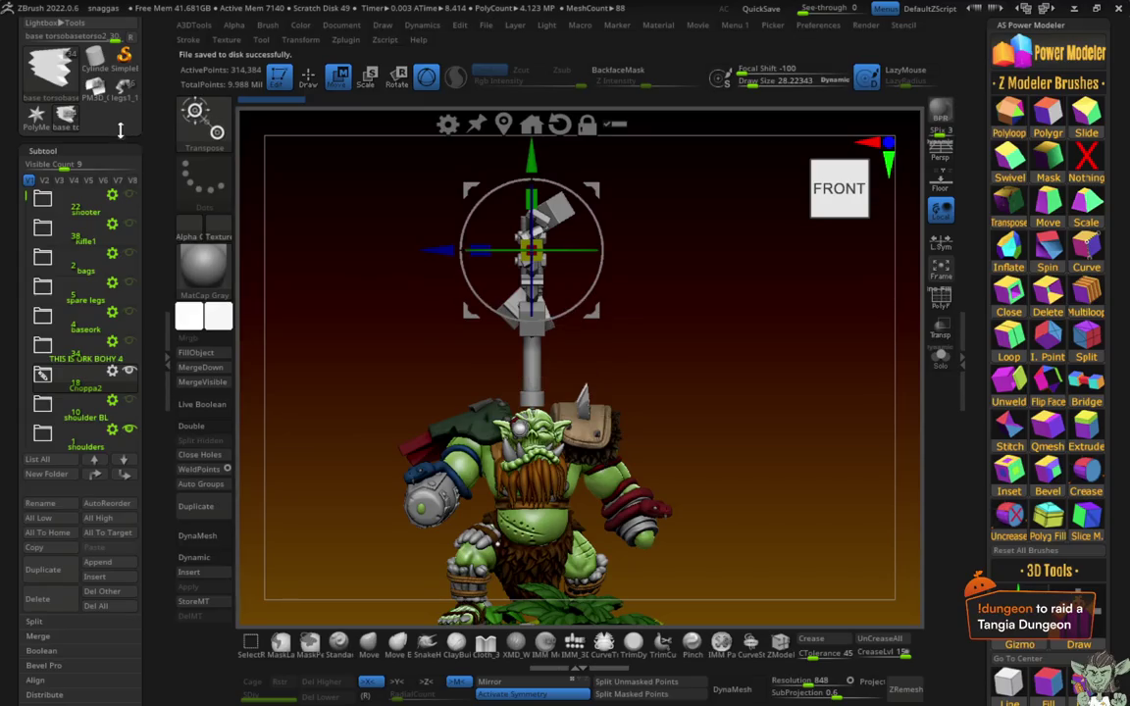
{"action": "left_click", "coordinate": [108, 86]}
Step: Start a subtool Split from the Split options, then cancel the irreversible warning
{"action": "left_click", "coordinate": [102, 591]}
{"action": "left_click", "coordinate": [167, 574]}
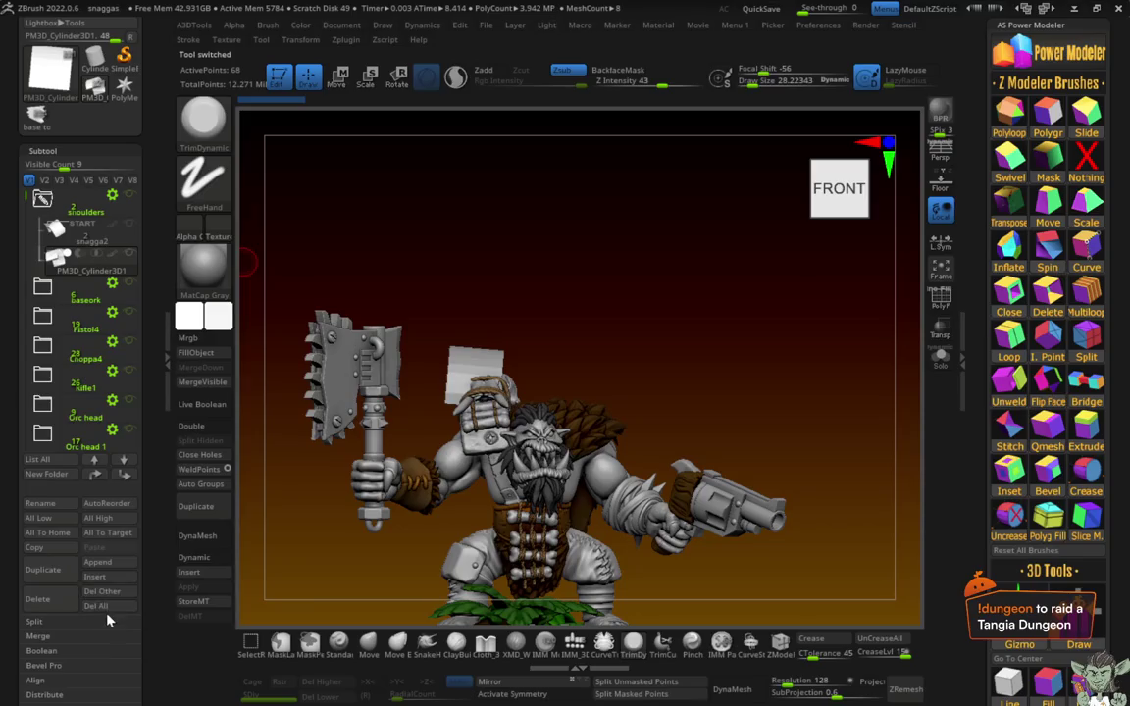
{"action": "left_click", "coordinate": [107, 621]}
{"action": "left_click", "coordinate": [103, 636]}
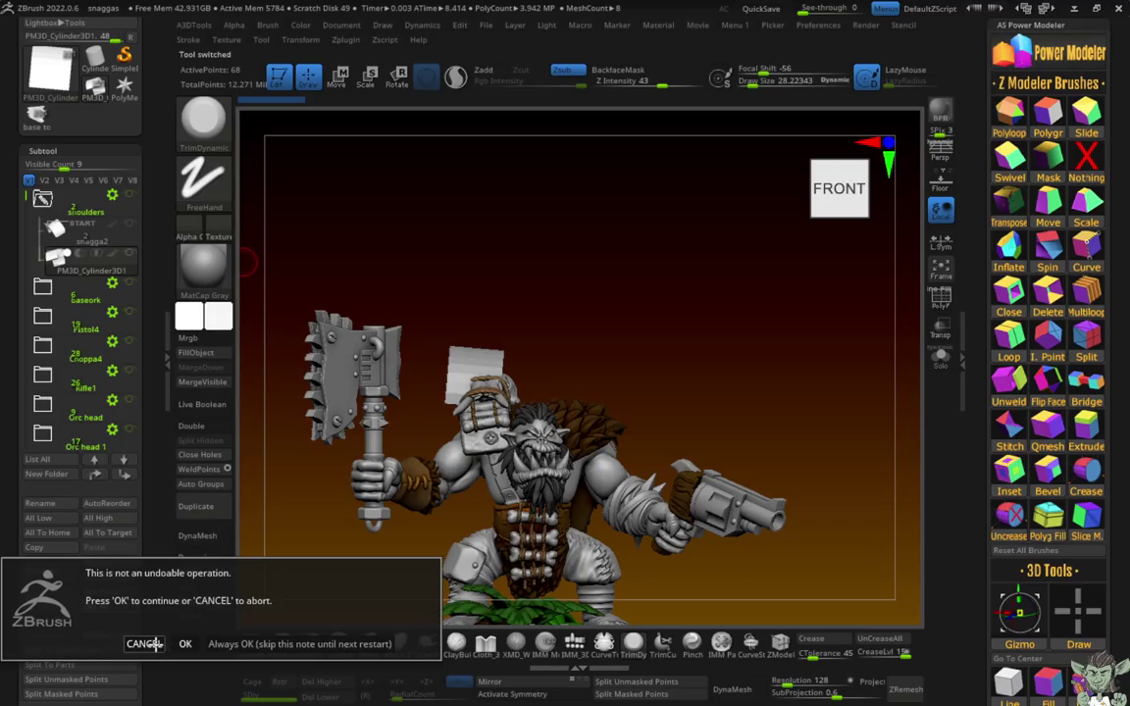
{"action": "left_click", "coordinate": [154, 644]}
Step: Load the grey orc tool PM3D_Cylinder3D1 and collapse its shoulders folder
{"action": "left_click", "coordinate": [45, 113]}
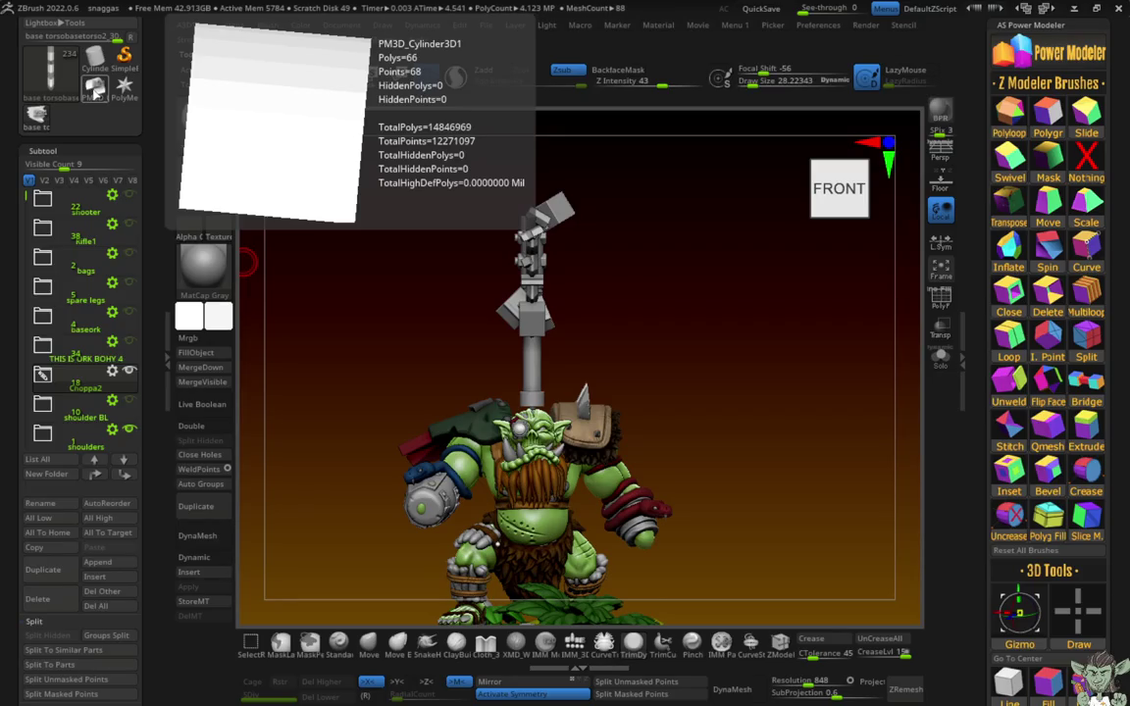
{"action": "left_click", "coordinate": [95, 86]}
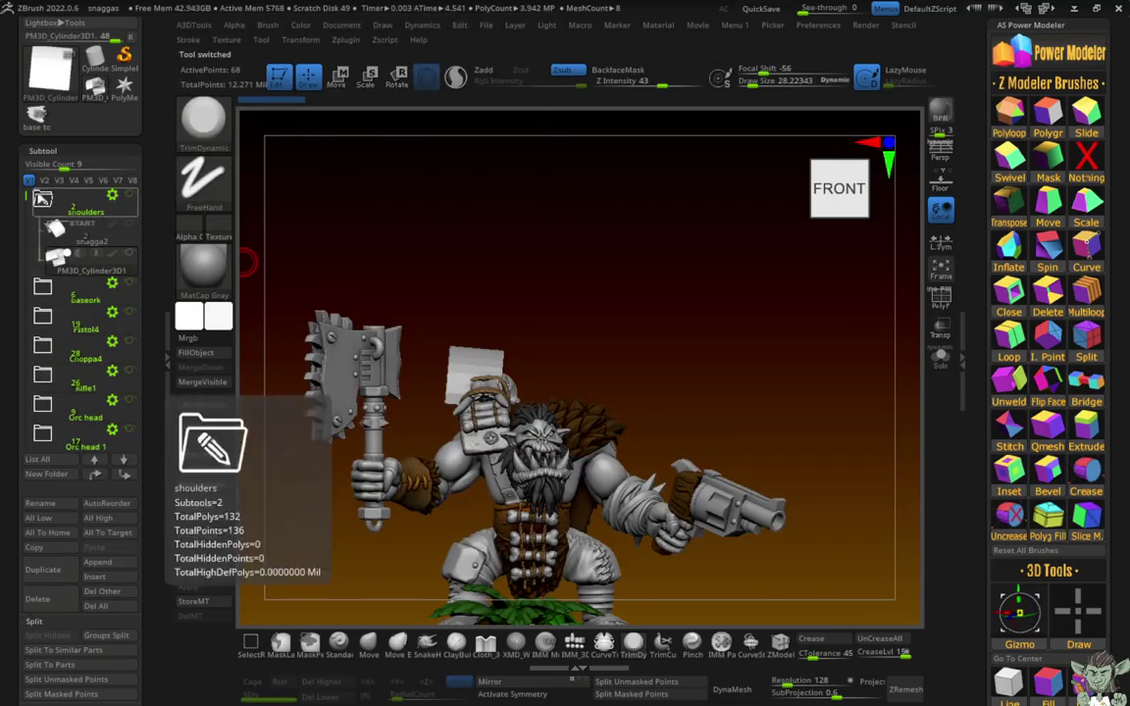
{"action": "left_click", "coordinate": [47, 230]}
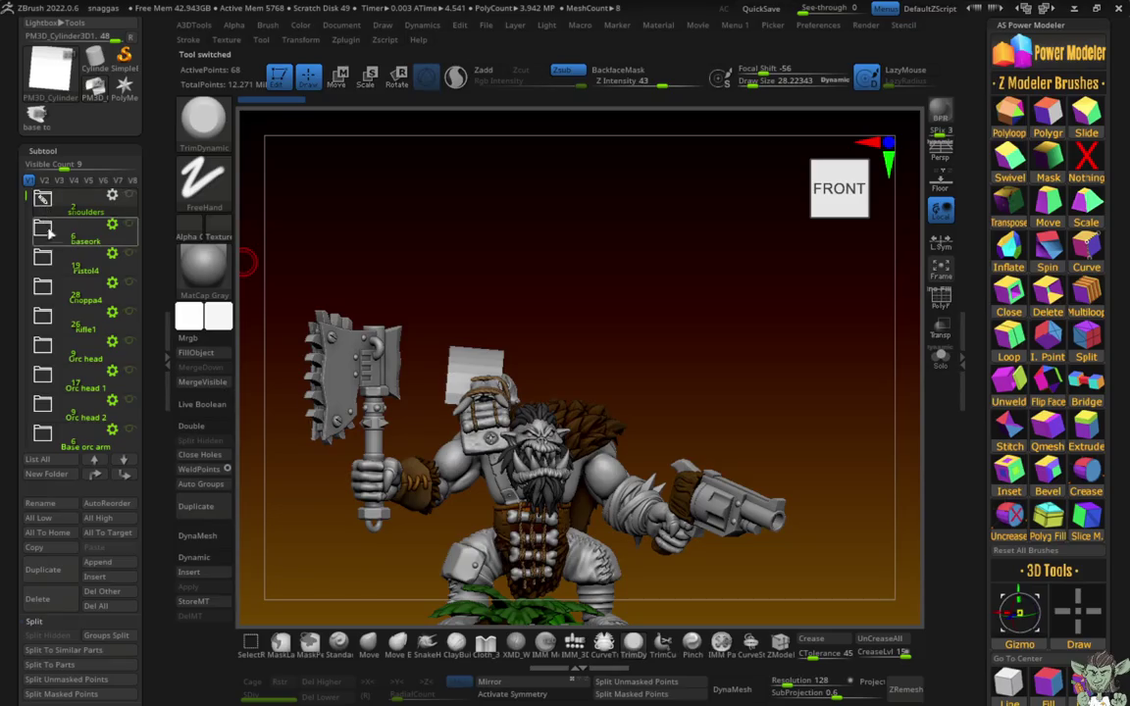
Step: Toggle the Pistol4 gun parts' visibility and reveal a hidden part on the orc's chest
{"action": "left_click", "coordinate": [131, 254]}
{"action": "left_click_drag", "start_coordinate": [384, 234], "coordinate": [427, 241]}
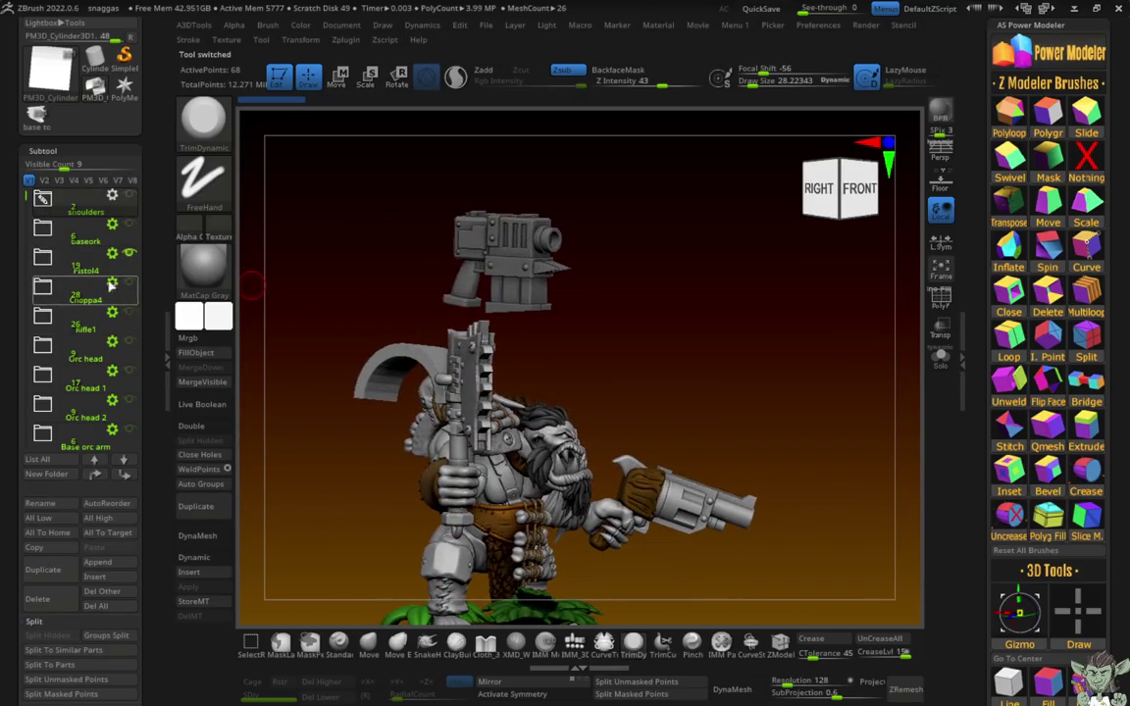
{"action": "left_click", "coordinate": [131, 256]}
{"action": "scroll", "coordinate": [27, 202], "scroll_direction": "down", "scroll_amount": 1}
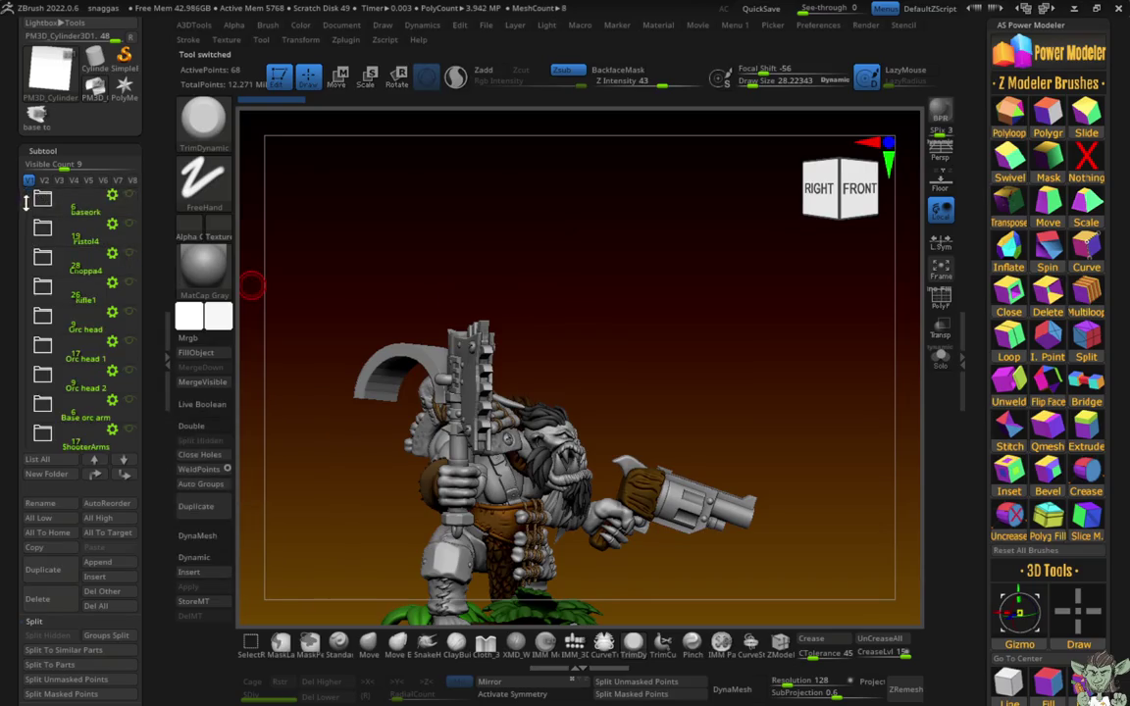
{"action": "mouse_move", "coordinate": [27, 218]}
{"action": "left_mouse_down"}
{"action": "mouse_move", "coordinate": [32, 283]}
{"action": "mouse_move", "coordinate": [31, 169]}
{"action": "left_mouse_up"}
{"action": "left_click", "coordinate": [130, 313]}
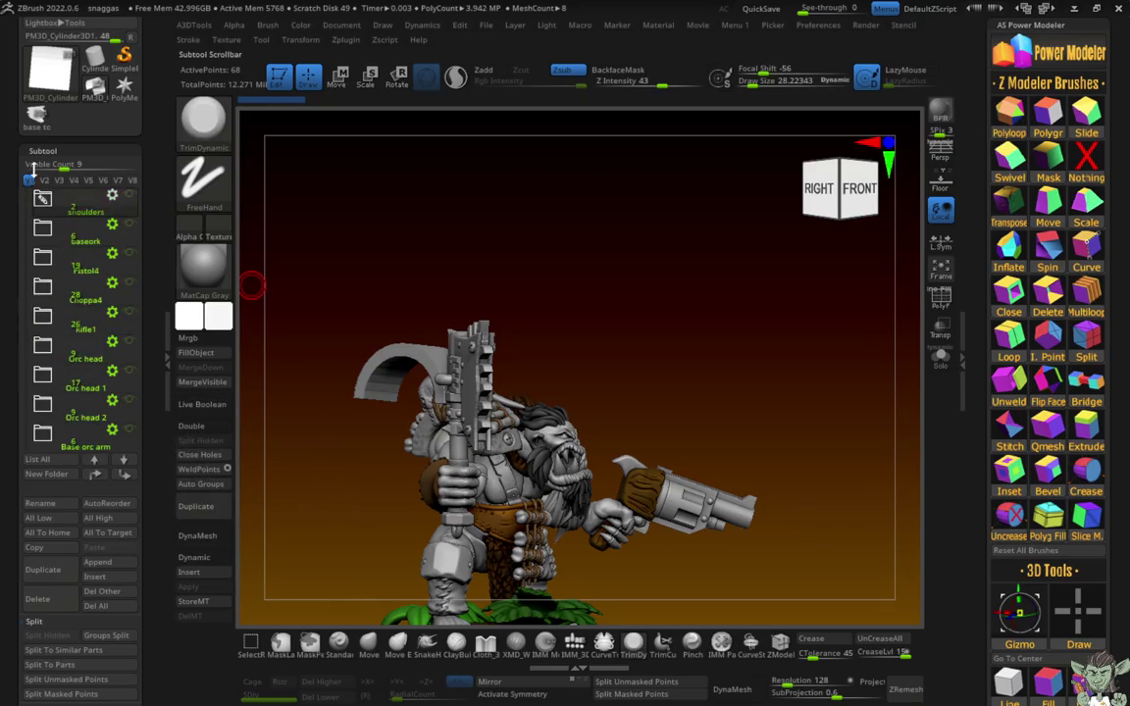
{"action": "left_click", "coordinate": [129, 224]}
{"action": "left_click", "coordinate": [128, 224]}
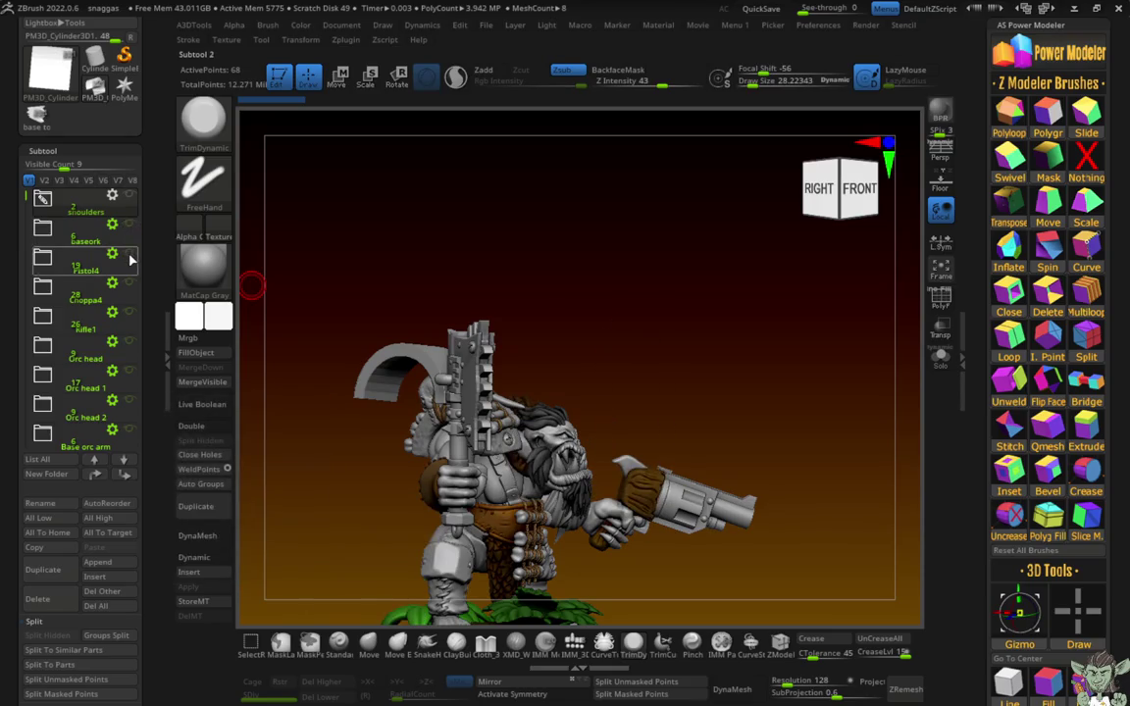
{"action": "left_click", "coordinate": [130, 255]}
Step: Check the Choppa4 axe, hide it again, and switch to the painted green orc tool
{"action": "left_click", "coordinate": [130, 257]}
{"action": "left_click", "coordinate": [129, 285]}
{"action": "left_click", "coordinate": [128, 284]}
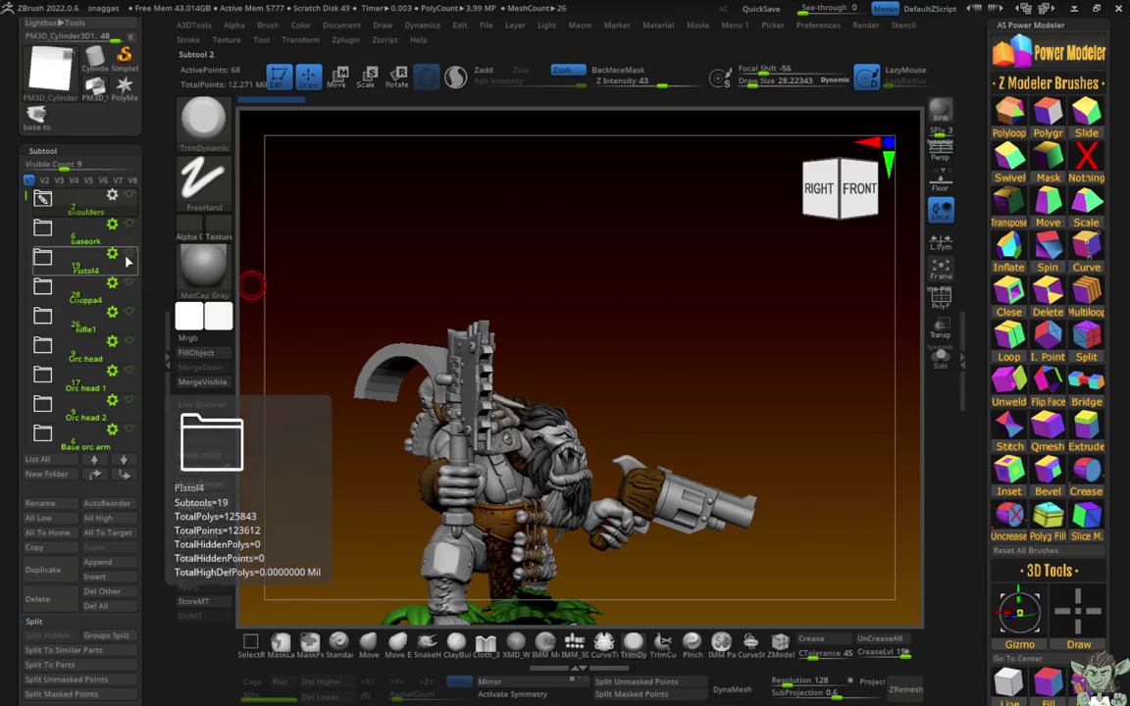
{"action": "left_click", "coordinate": [130, 285]}
{"action": "left_click", "coordinate": [130, 284]}
{"action": "mouse_move", "coordinate": [87, 287]}
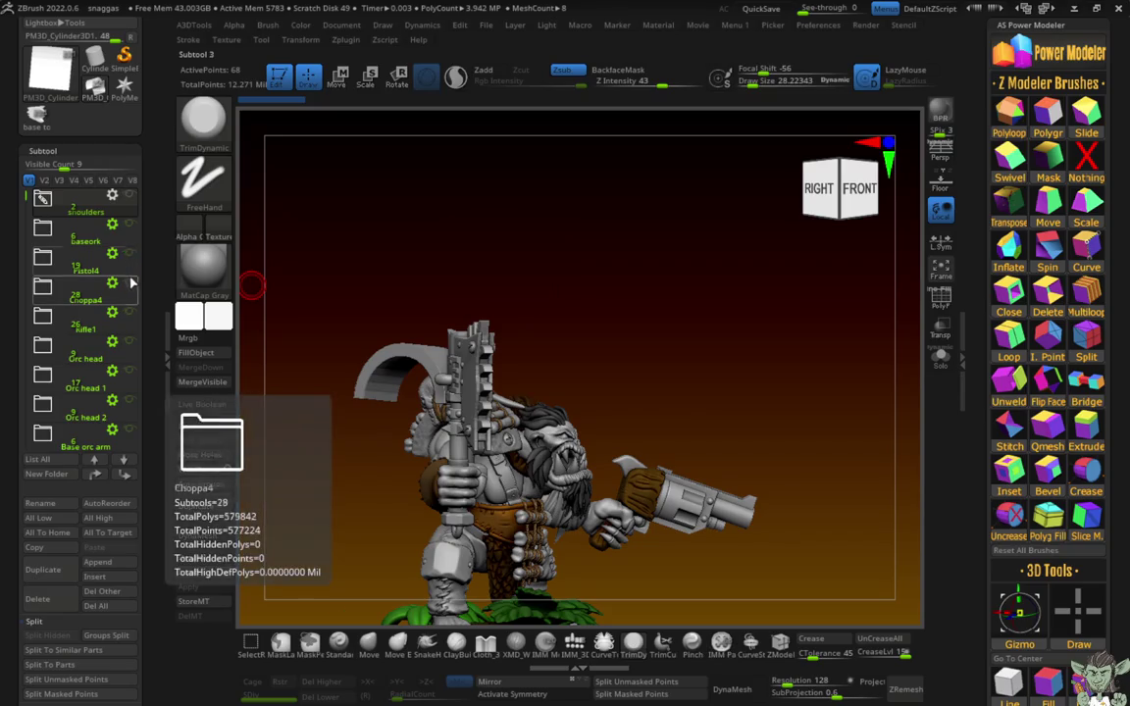
{"action": "left_click", "coordinate": [131, 284]}
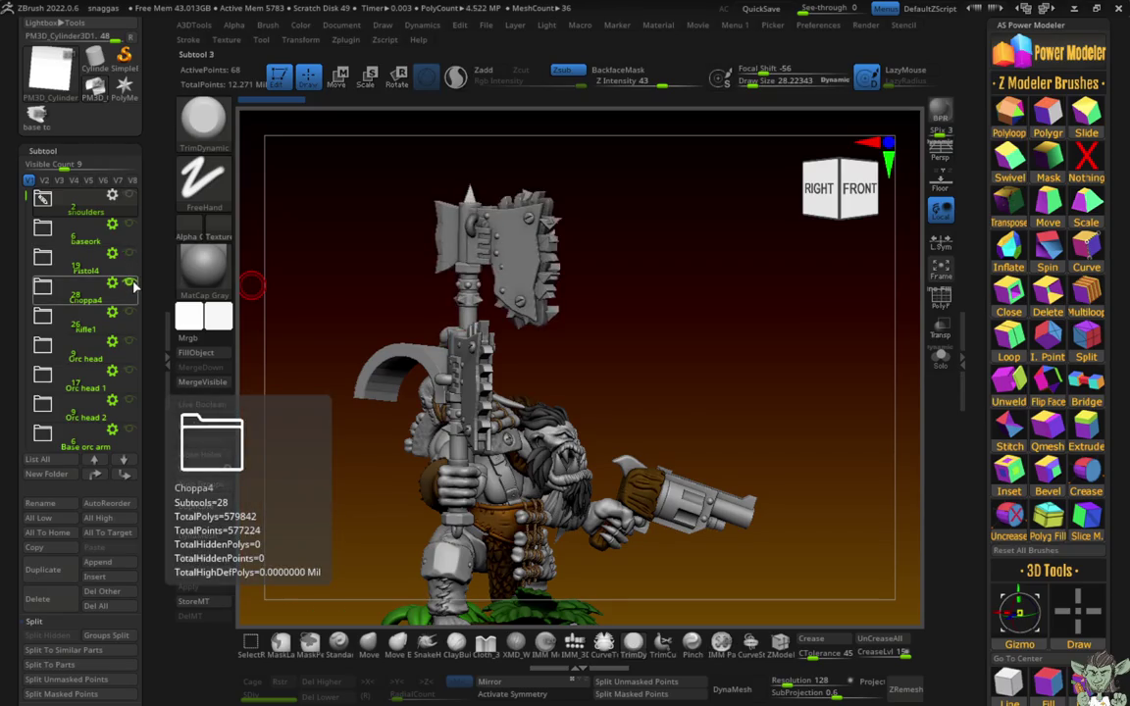
{"action": "left_click", "coordinate": [131, 285]}
{"action": "left_click", "coordinate": [37, 117]}
{"action": "mouse_move", "coordinate": [292, 211]}
{"action": "left_mouse_down"}
{"action": "mouse_move", "coordinate": [297, 255]}
{"action": "mouse_move", "coordinate": [262, 250]}
{"action": "mouse_move", "coordinate": [323, 250]}
{"action": "mouse_move", "coordinate": [278, 247]}
{"action": "left_mouse_up"}
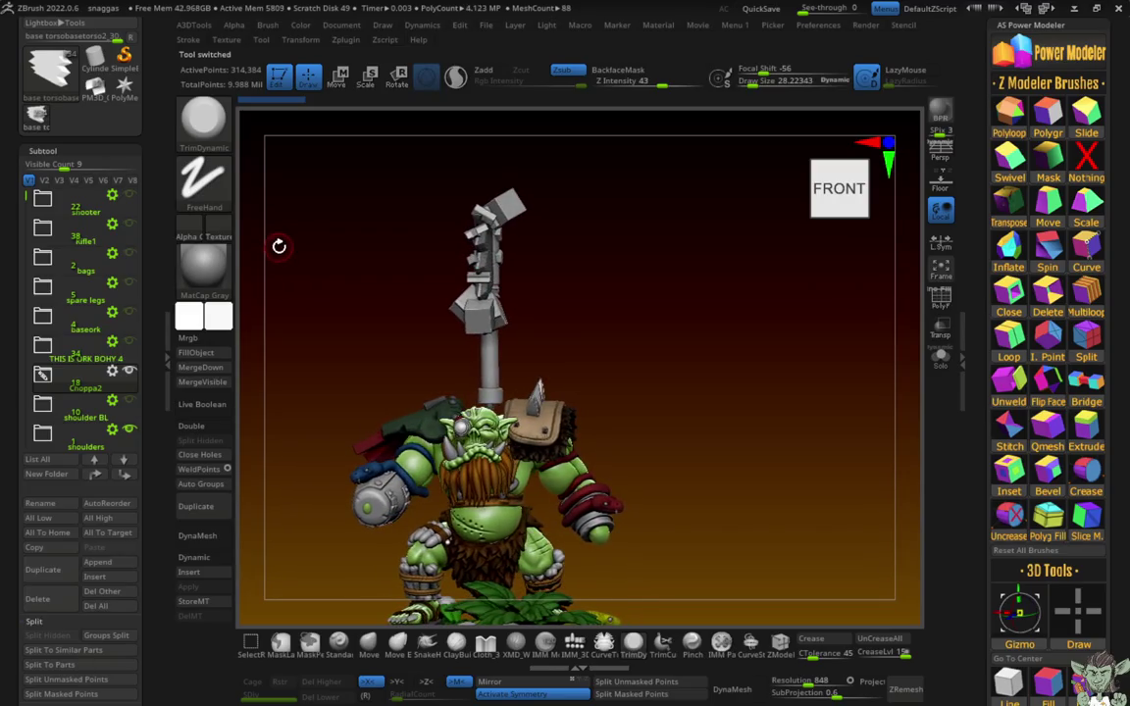
Step: Select the orc's closed left fist subtool and make yellow the secondary colour
{"action": "left_click_drag", "start_coordinate": [424, 346], "coordinate": [299, 157]}
{"action": "mouse_move", "coordinate": [301, 92]}
{"action": "left_mouse_down"}
{"action": "mouse_move", "coordinate": [368, 211]}
{"action": "mouse_move", "coordinate": [345, 241]}
{"action": "mouse_move", "coordinate": [321, 244]}
{"action": "mouse_move", "coordinate": [353, 220]}
{"action": "mouse_move", "coordinate": [406, 226]}
{"action": "mouse_move", "coordinate": [382, 222]}
{"action": "mouse_move", "coordinate": [388, 269]}
{"action": "mouse_move", "coordinate": [324, 264]}
{"action": "mouse_move", "coordinate": [417, 282]}
{"action": "mouse_move", "coordinate": [379, 280]}
{"action": "mouse_move", "coordinate": [333, 368]}
{"action": "mouse_move", "coordinate": [322, 308]}
{"action": "mouse_move", "coordinate": [463, 502]}
{"action": "mouse_move", "coordinate": [401, 181]}
{"action": "left_mouse_up"}
{"action": "left_click", "coordinate": [470, 491], "text": "alt"}
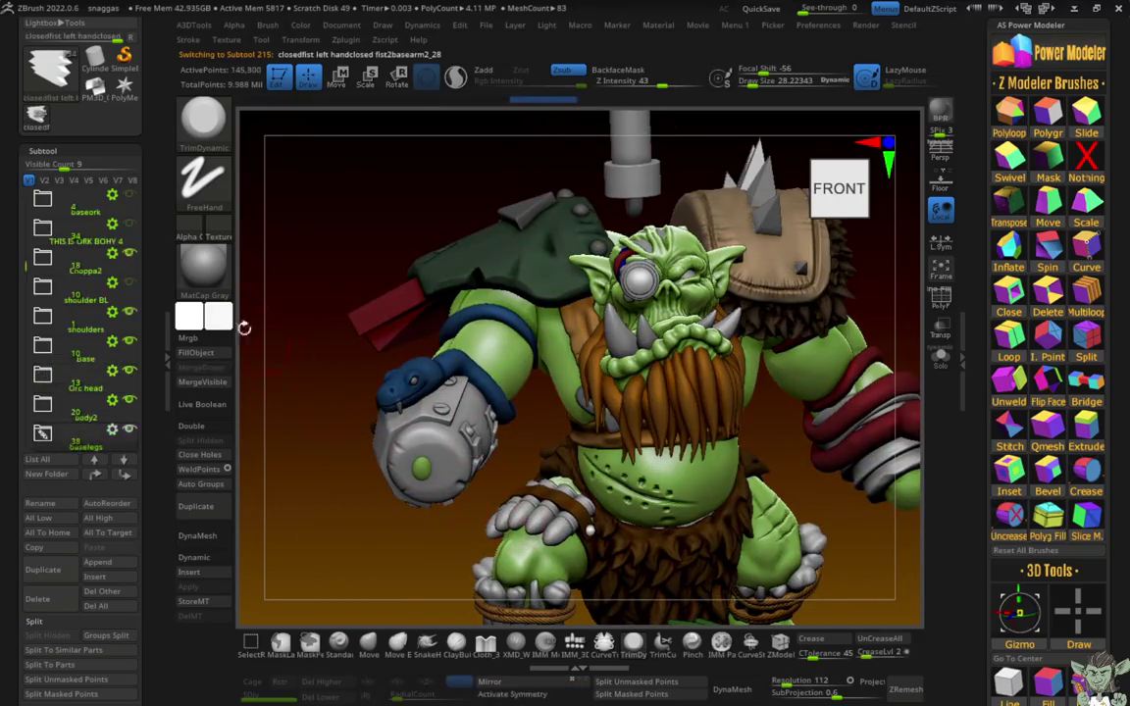
{"action": "left_click", "coordinate": [221, 314]}
{"action": "left_click", "coordinate": [208, 182]}
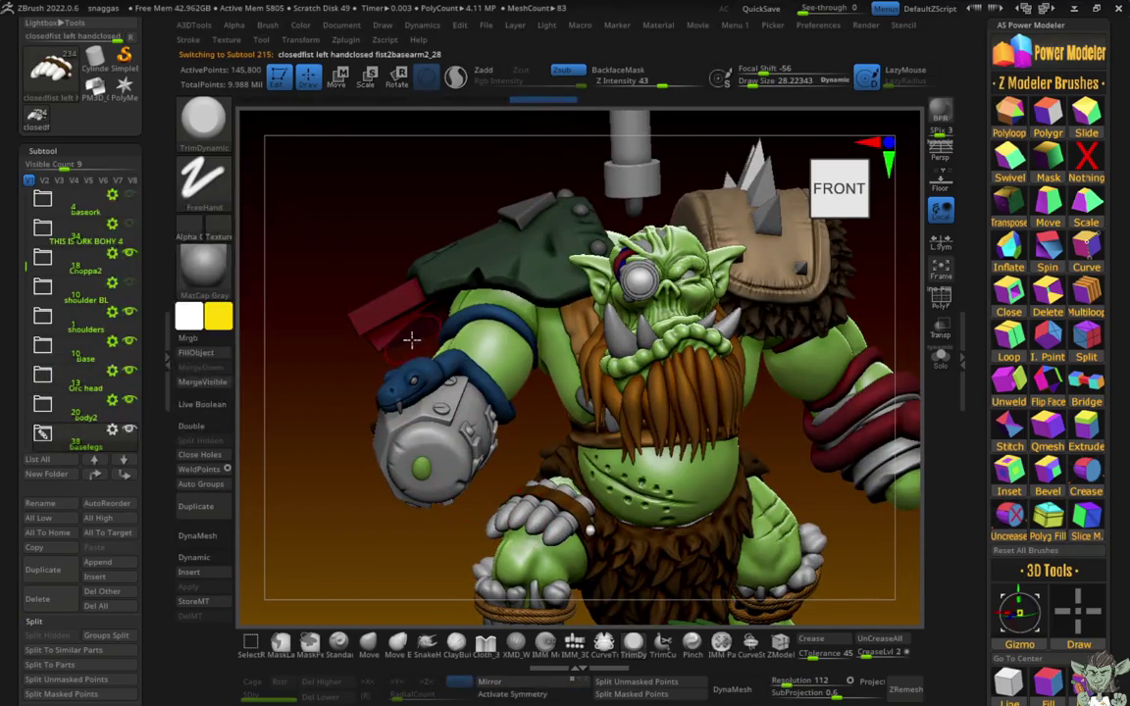
Step: Set the secondary colour to orange and fill the closed left fist with it
{"action": "left_click", "coordinate": [220, 316]}
{"action": "left_click", "coordinate": [277, 353]}
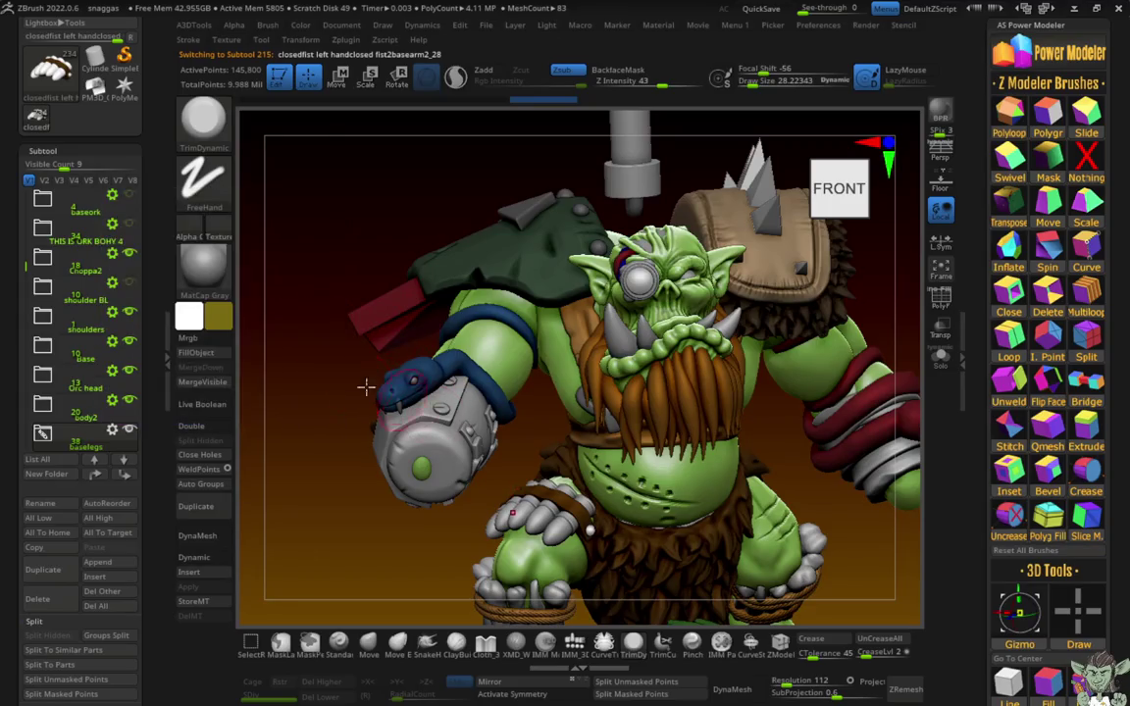
{"action": "left_click", "coordinate": [220, 314]}
{"action": "left_click", "coordinate": [219, 319]}
{"action": "left_click", "coordinate": [221, 314]}
{"action": "left_click", "coordinate": [191, 196]}
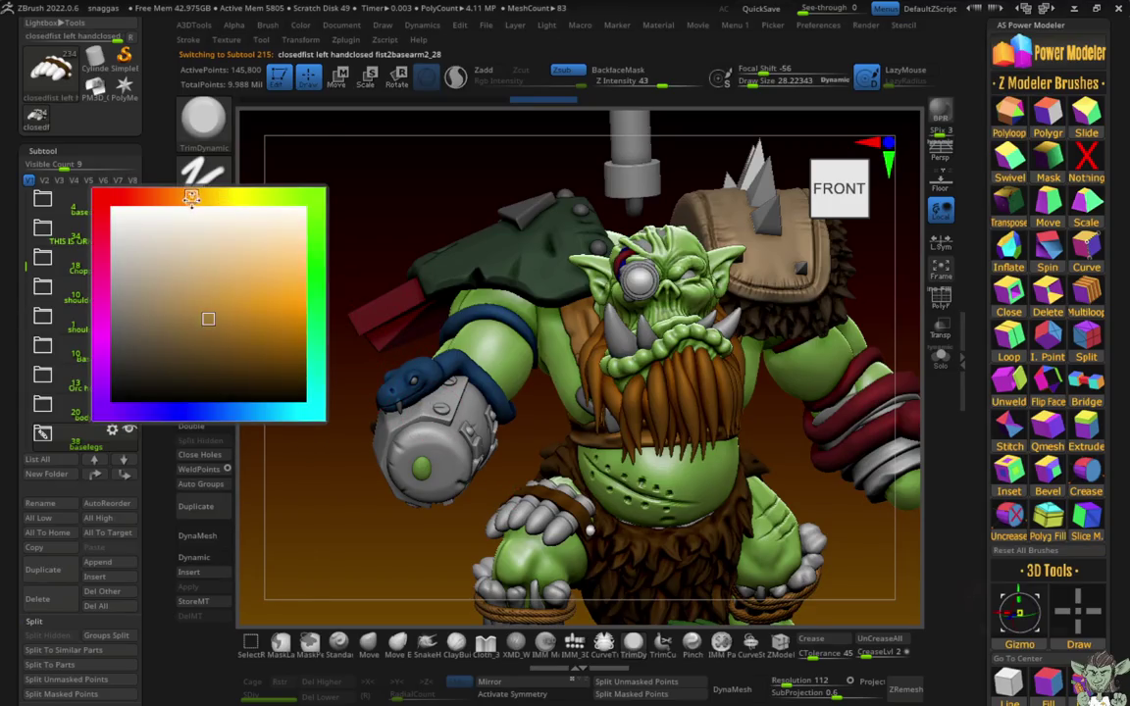
{"action": "left_click", "coordinate": [295, 345]}
{"action": "left_click", "coordinate": [195, 352]}
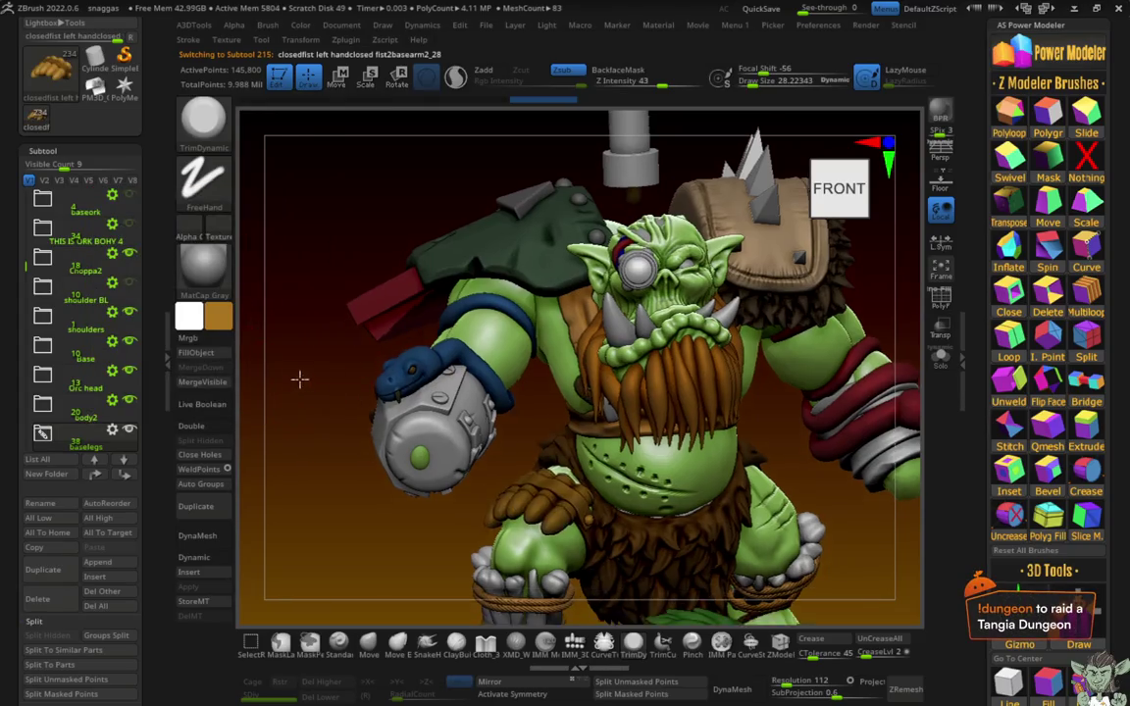
Step: Reset the secondary colour to white and isolate the fist with Solo
{"action": "left_click_drag", "start_coordinate": [299, 379], "coordinate": [248, 336], "text": "alt"}
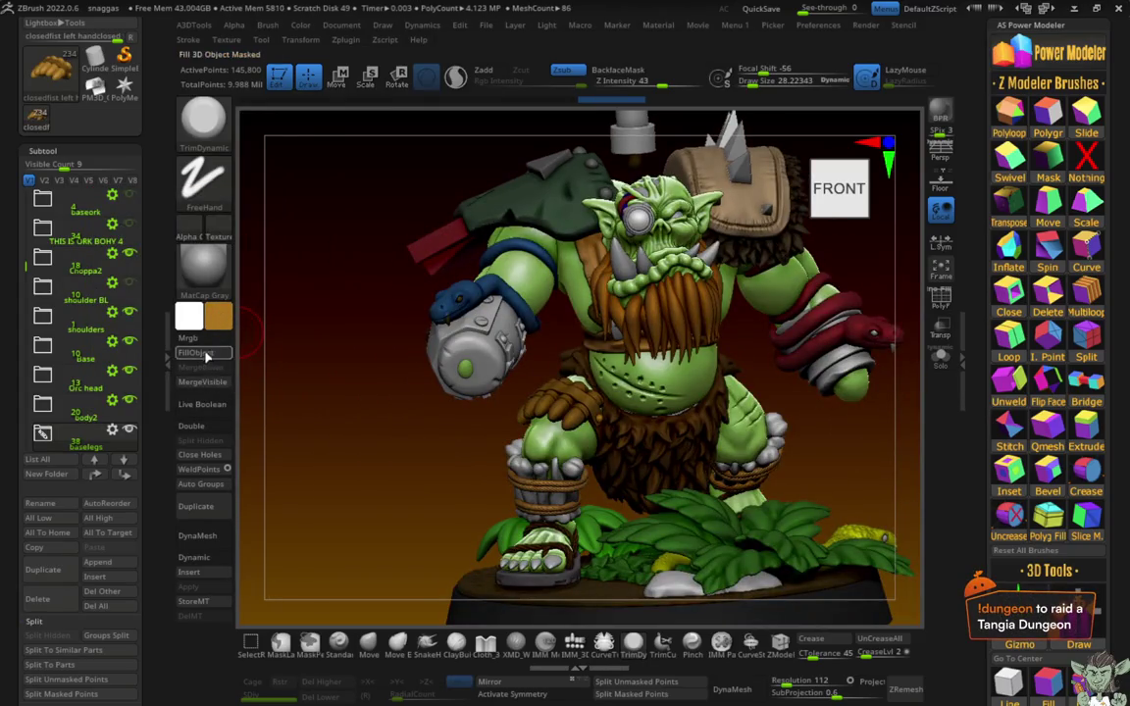
{"action": "left_click", "coordinate": [218, 315]}
{"action": "left_click", "coordinate": [115, 200]}
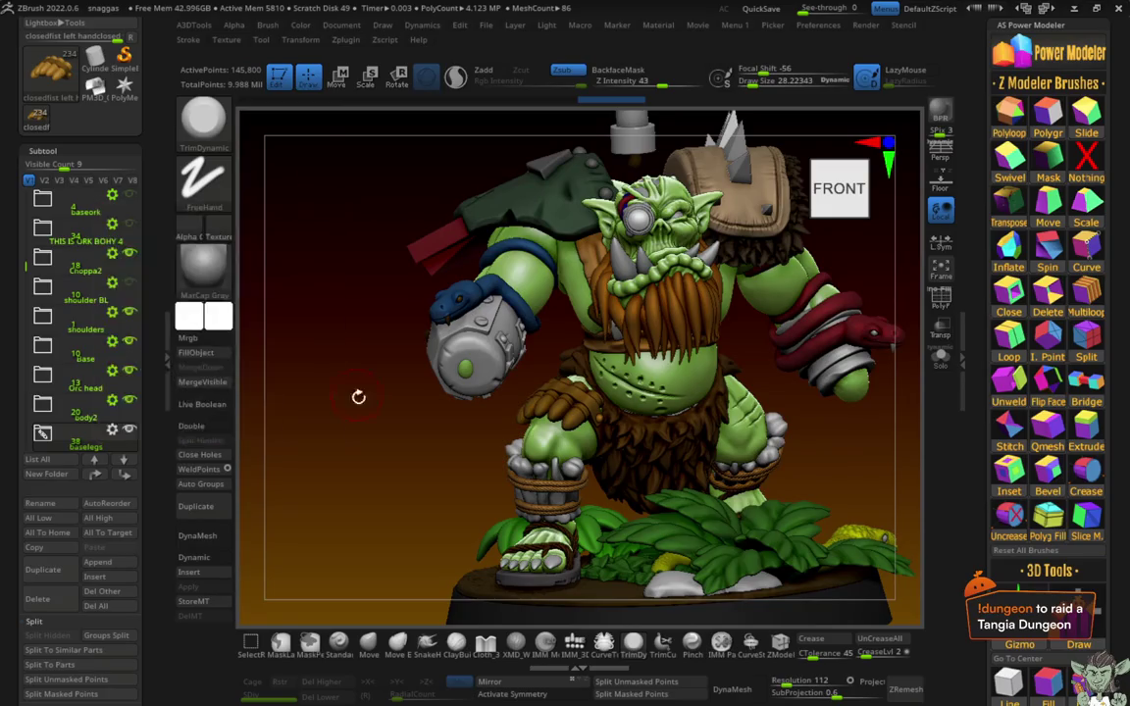
{"action": "mouse_move", "coordinate": [358, 396]}
{"action": "left_mouse_down", "text": "alt"}
{"action": "mouse_move", "coordinate": [366, 406]}
{"action": "mouse_move", "coordinate": [340, 394]}
{"action": "mouse_move", "coordinate": [315, 101]}
{"action": "left_mouse_up", "text": "alt"}
{"action": "key", "text": "ctrl+shift+s"}
Step: Reposition the hand with Transpose and paint one finger orange-yellow
{"action": "key", "text": "w"}
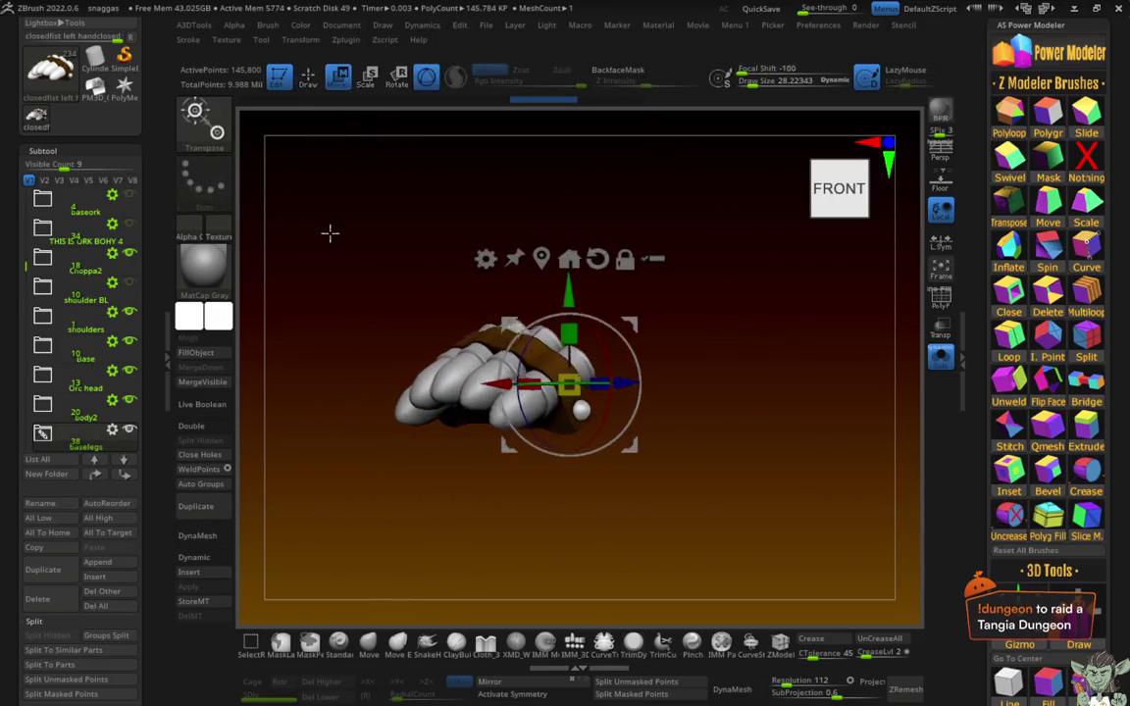
{"action": "left_click_drag", "start_coordinate": [328, 233], "coordinate": [293, 296]}
{"action": "key", "text": "q"}
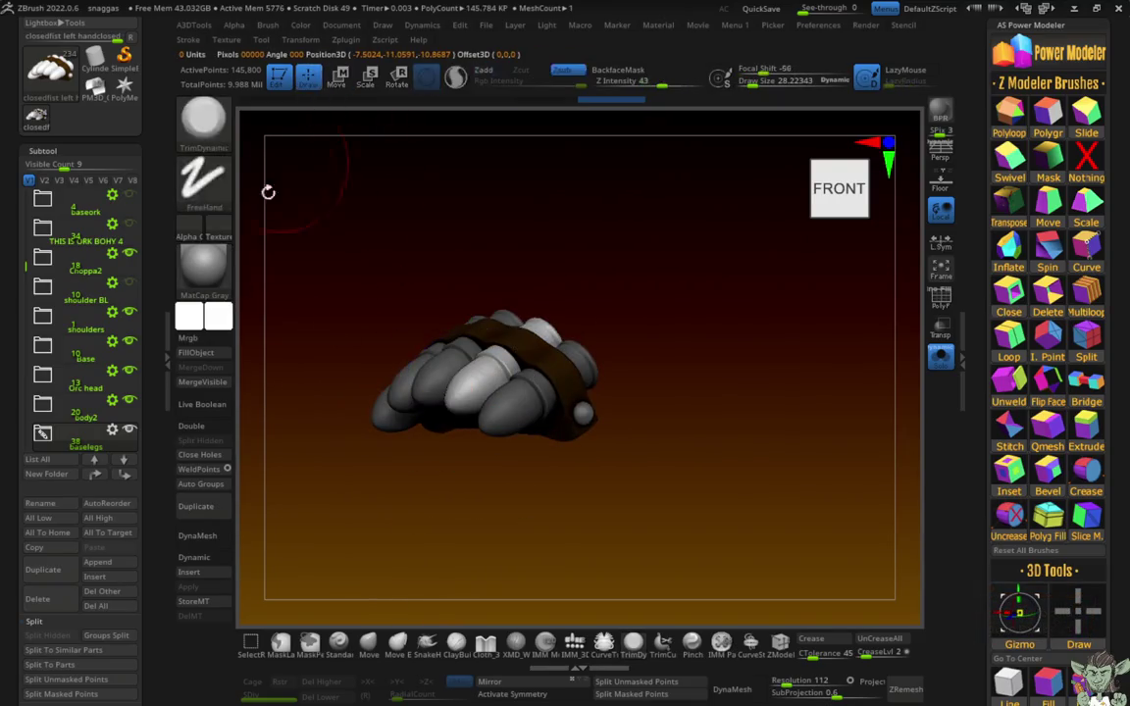
{"action": "left_click", "coordinate": [224, 331]}
{"action": "left_click", "coordinate": [218, 213]}
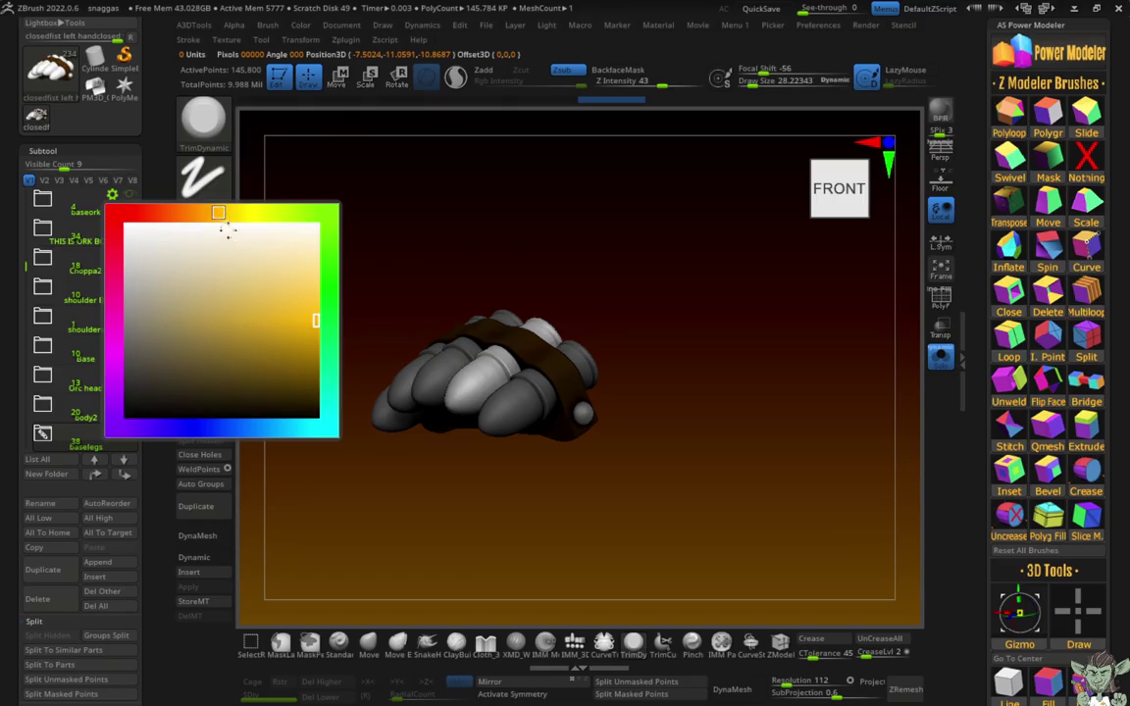
{"action": "left_click_drag", "start_coordinate": [324, 363], "coordinate": [303, 378]}
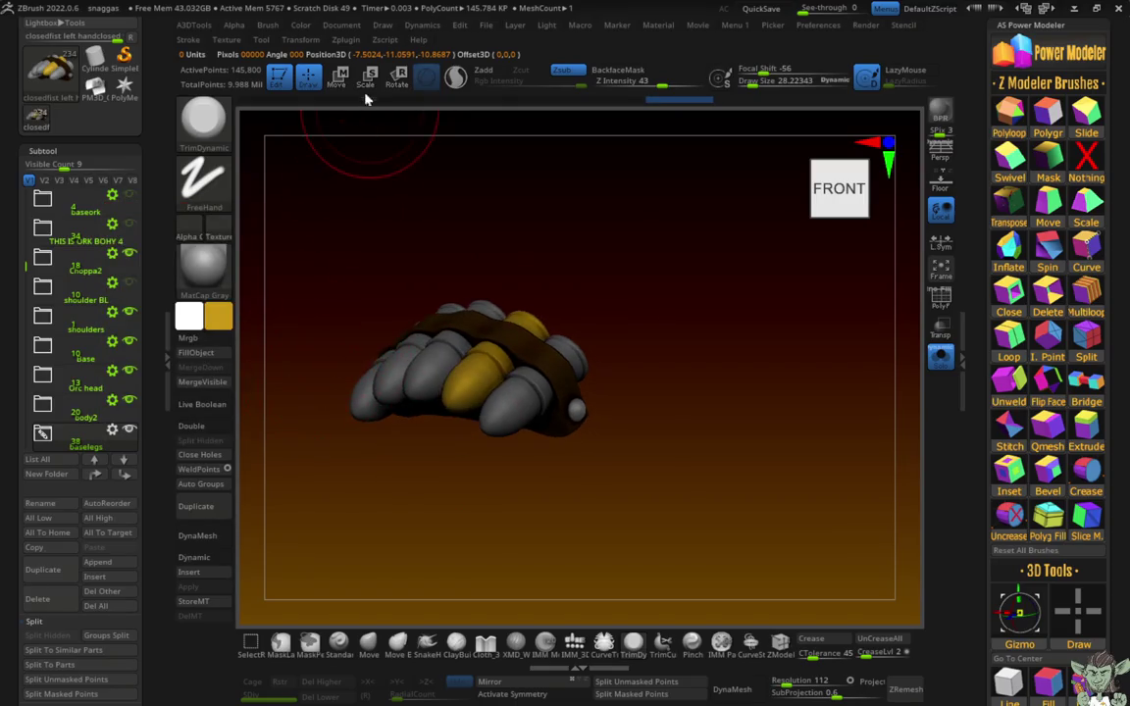
Step: Trim three fingers off with TrimCurve, MergeVisible into a new tool, and turn Solo off
{"action": "key", "text": "w"}
{"action": "key", "text": "f"}
{"action": "mouse_move", "coordinate": [366, 524]}
{"action": "left_mouse_down"}
{"action": "mouse_move", "coordinate": [461, 544]}
{"action": "mouse_move", "coordinate": [454, 530]}
{"action": "mouse_move", "coordinate": [490, 497]}
{"action": "left_mouse_up"}
{"action": "key", "text": "q"}
{"action": "left_click_drag", "start_coordinate": [422, 294], "coordinate": [510, 411], "text": "ctrl+shift"}
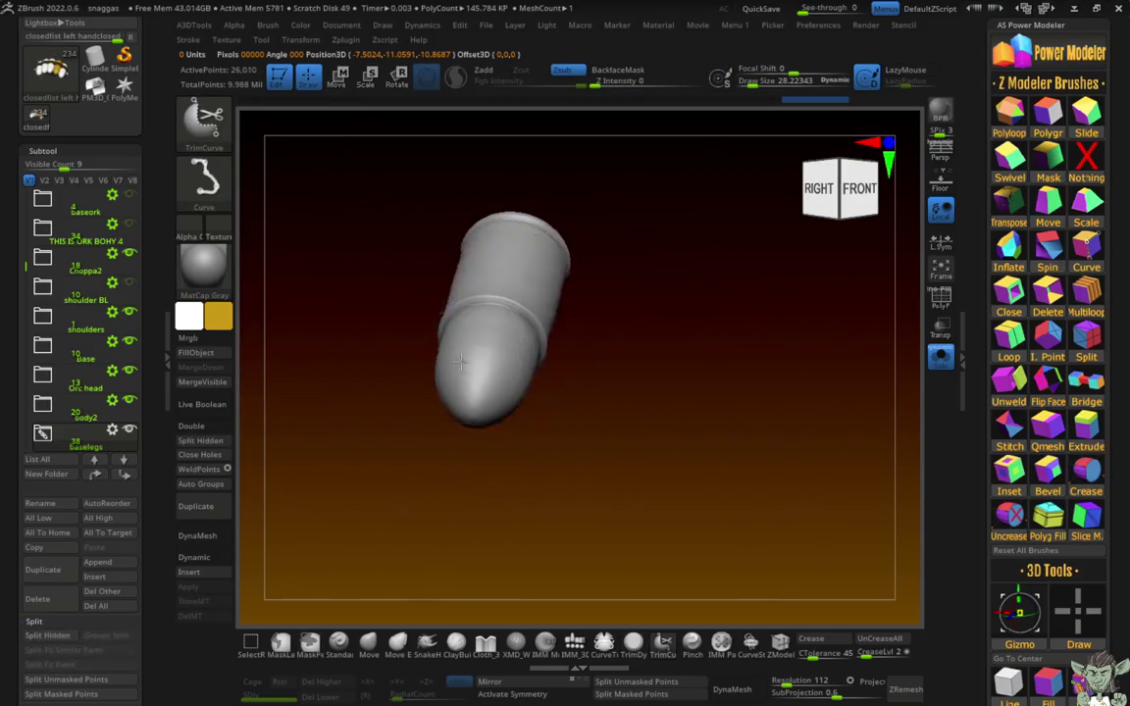
{"action": "left_click_drag", "start_coordinate": [491, 294], "coordinate": [500, 461], "text": "ctrl+shift"}
{"action": "left_click_drag", "start_coordinate": [711, 295], "coordinate": [696, 420], "text": "ctrl+shift"}
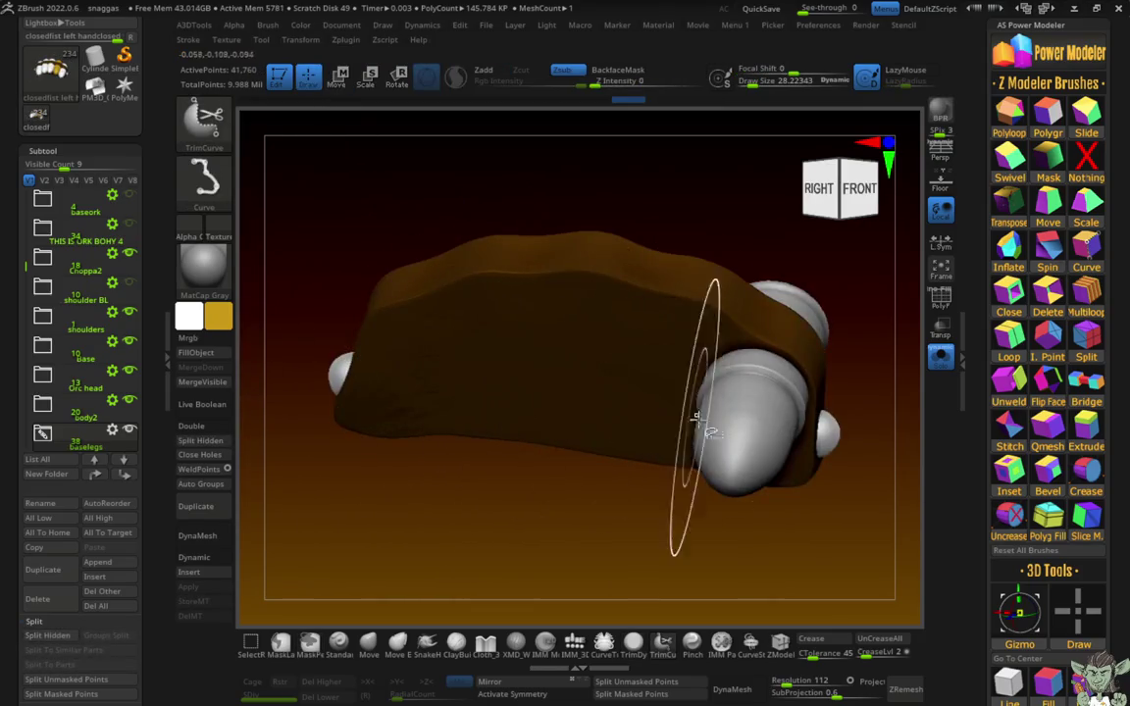
{"action": "left_click", "coordinate": [196, 389]}
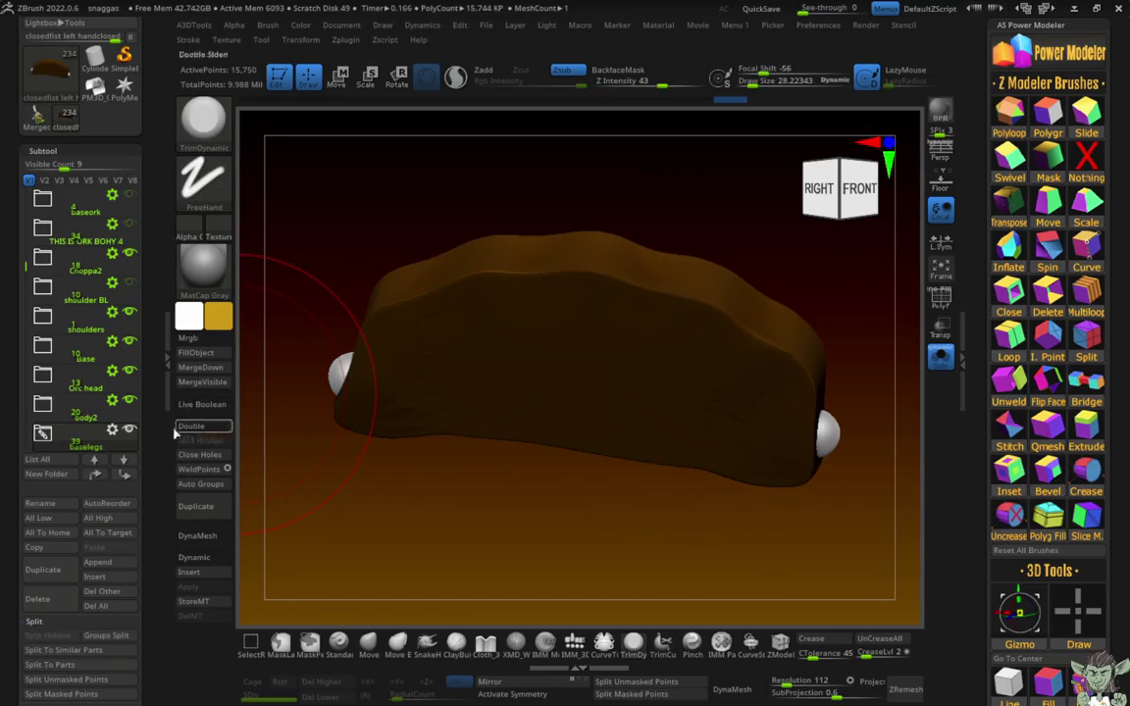
{"action": "left_click", "coordinate": [933, 363]}
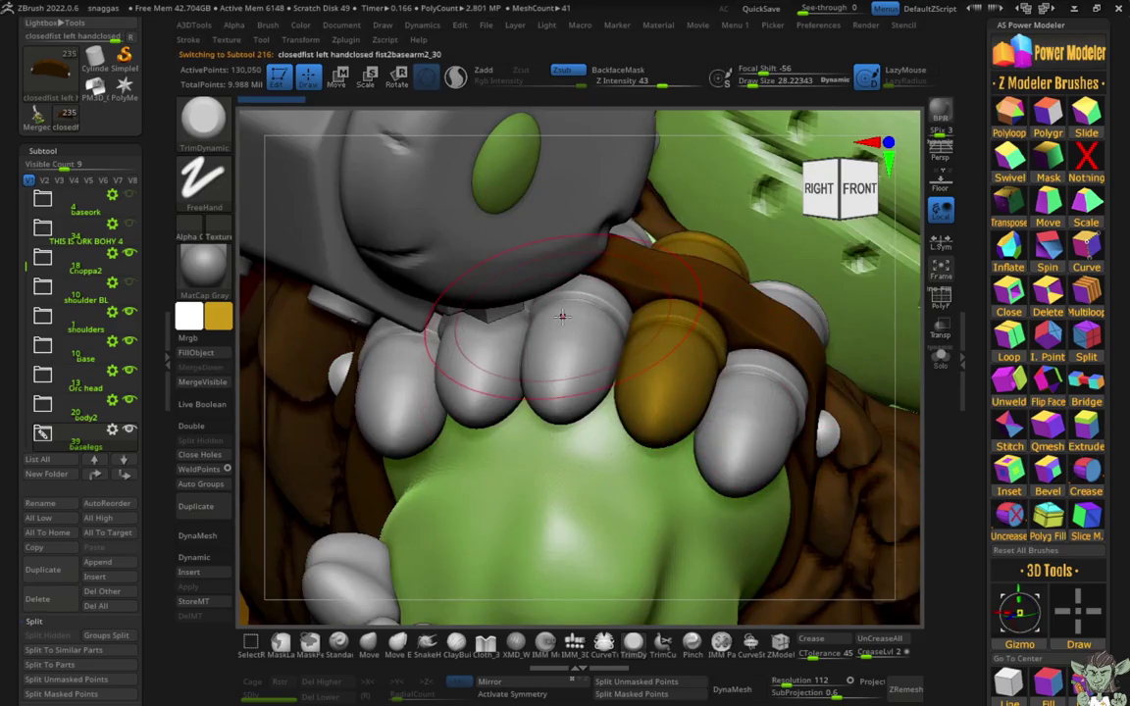
Step: Fill the fist's white knuckles gold and frame the whole orc from the front
{"action": "left_click", "coordinate": [193, 351]}
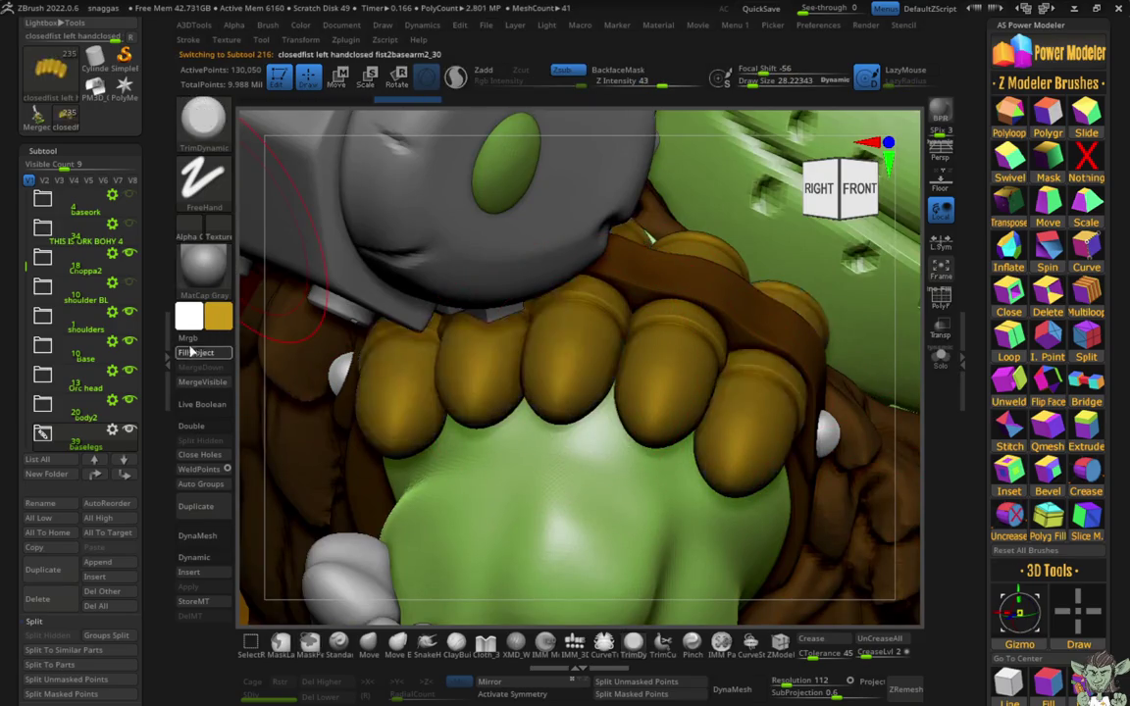
{"action": "left_click", "coordinate": [189, 340]}
{"action": "right_click_drag", "start_coordinate": [889, 517], "coordinate": [724, 562], "text": "ctrl"}
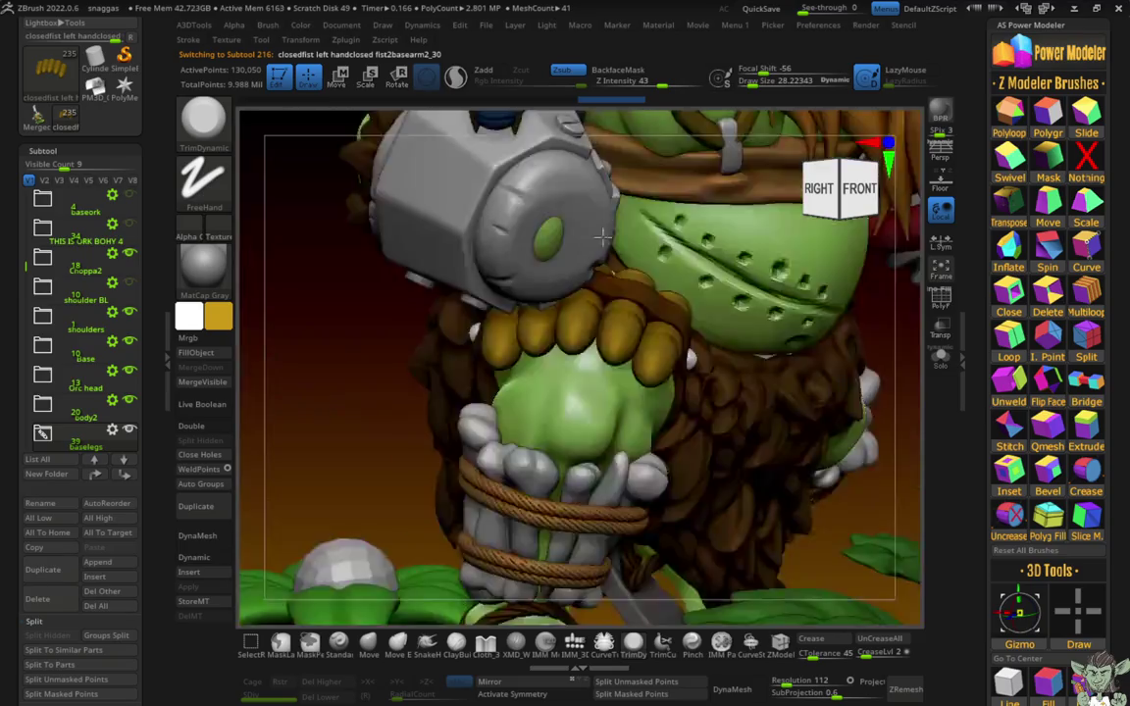
{"action": "mouse_move", "coordinate": [619, 610]}
{"action": "left_mouse_down"}
{"action": "mouse_move", "coordinate": [478, 596]}
{"action": "mouse_move", "coordinate": [349, 552]}
{"action": "left_mouse_up"}
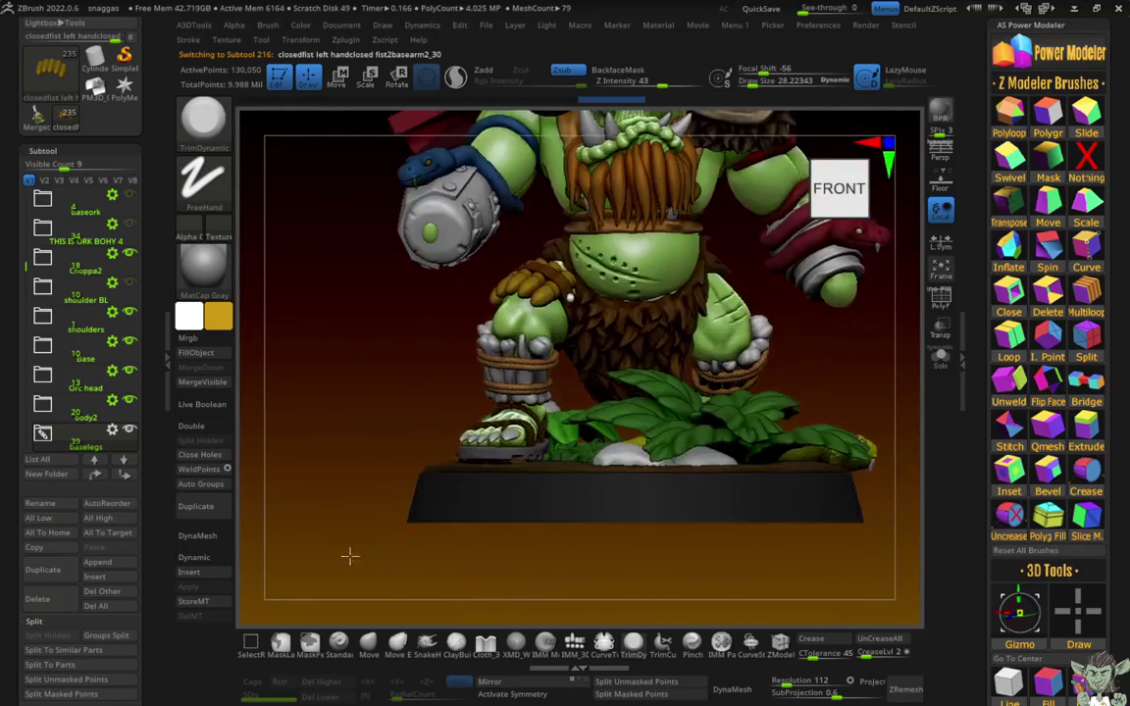
{"action": "right_click_drag", "start_coordinate": [296, 502], "coordinate": [213, 320], "text": "ctrl"}
{"action": "left_click", "coordinate": [214, 320]}
{"action": "left_click", "coordinate": [176, 220]}
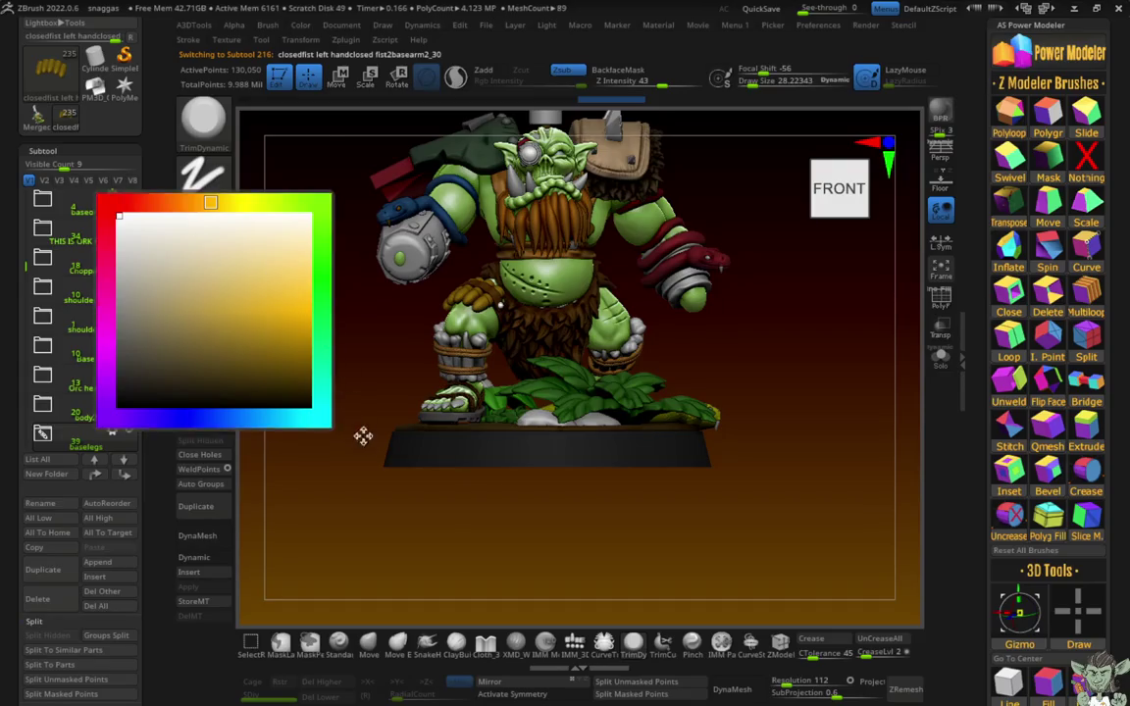
Step: Select the Skin_ZSphere3_4 subtool and set a light tan secondary colour
{"action": "mouse_move", "coordinate": [343, 366]}
{"action": "left_mouse_down", "text": "alt"}
{"action": "mouse_move", "coordinate": [356, 444]}
{"action": "mouse_move", "coordinate": [325, 480]}
{"action": "mouse_move", "coordinate": [300, 416]}
{"action": "mouse_move", "coordinate": [280, 409]}
{"action": "mouse_move", "coordinate": [341, 454]}
{"action": "mouse_move", "coordinate": [477, 388]}
{"action": "mouse_move", "coordinate": [412, 363]}
{"action": "left_mouse_up", "text": "alt"}
{"action": "left_click", "coordinate": [478, 388], "text": "alt"}
{"action": "left_click", "coordinate": [214, 316]}
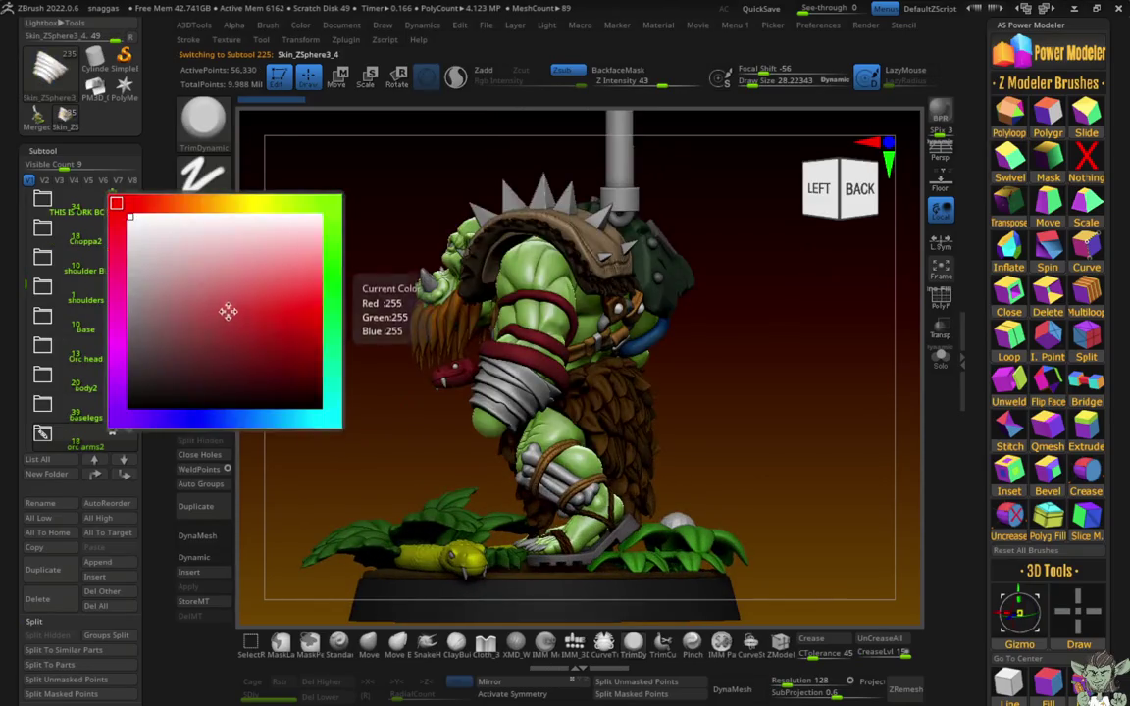
{"action": "left_click_drag", "start_coordinate": [224, 209], "coordinate": [227, 209]}
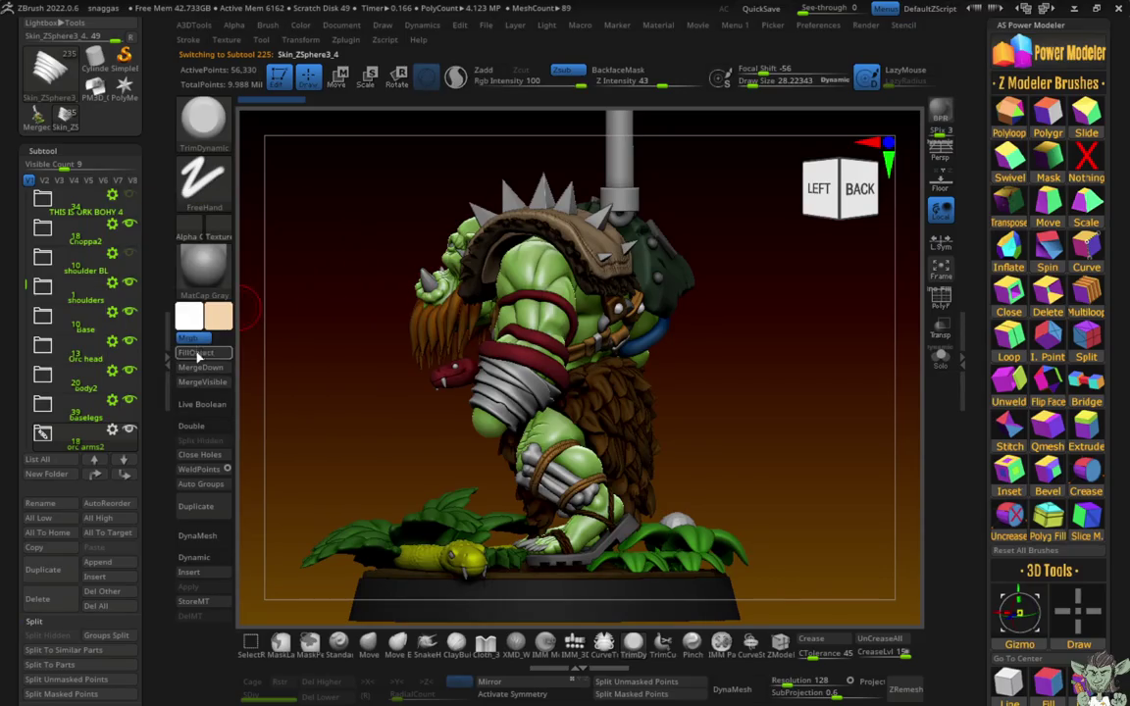
{"action": "left_click_drag", "start_coordinate": [294, 396], "coordinate": [388, 398], "text": "shift"}
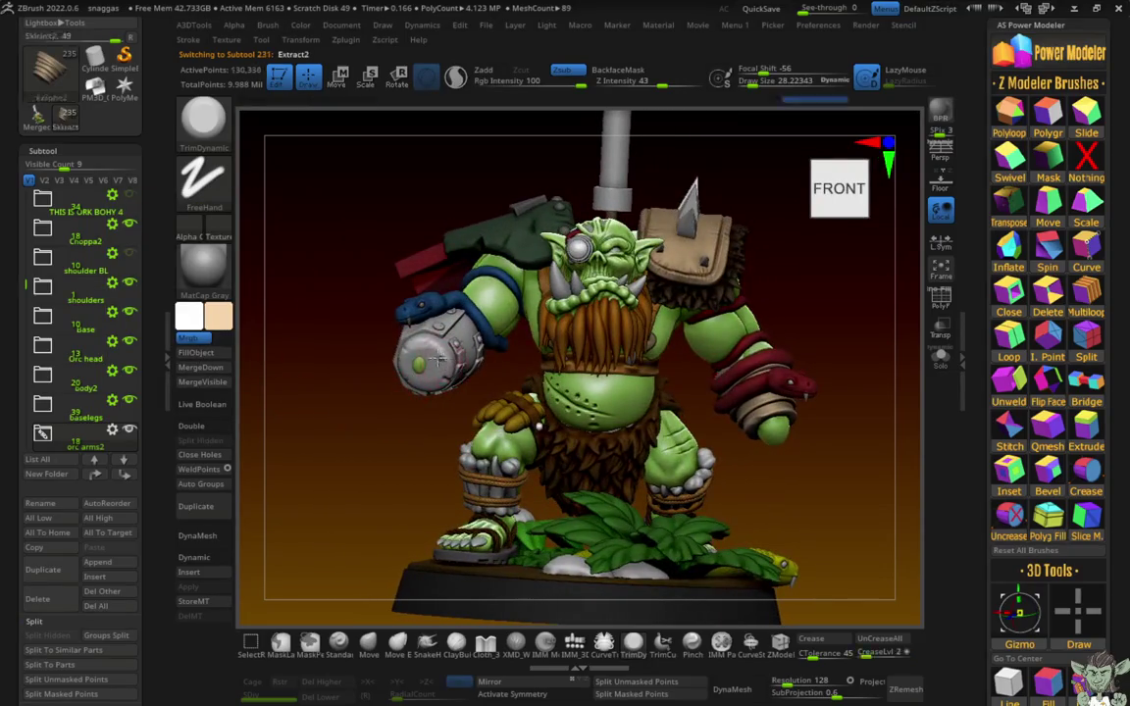
Step: Fill the Extract2 barrel cuff on the raised arm with dark brown
{"action": "mouse_move", "coordinate": [218, 316]}
{"action": "left_click", "coordinate": [244, 352]}
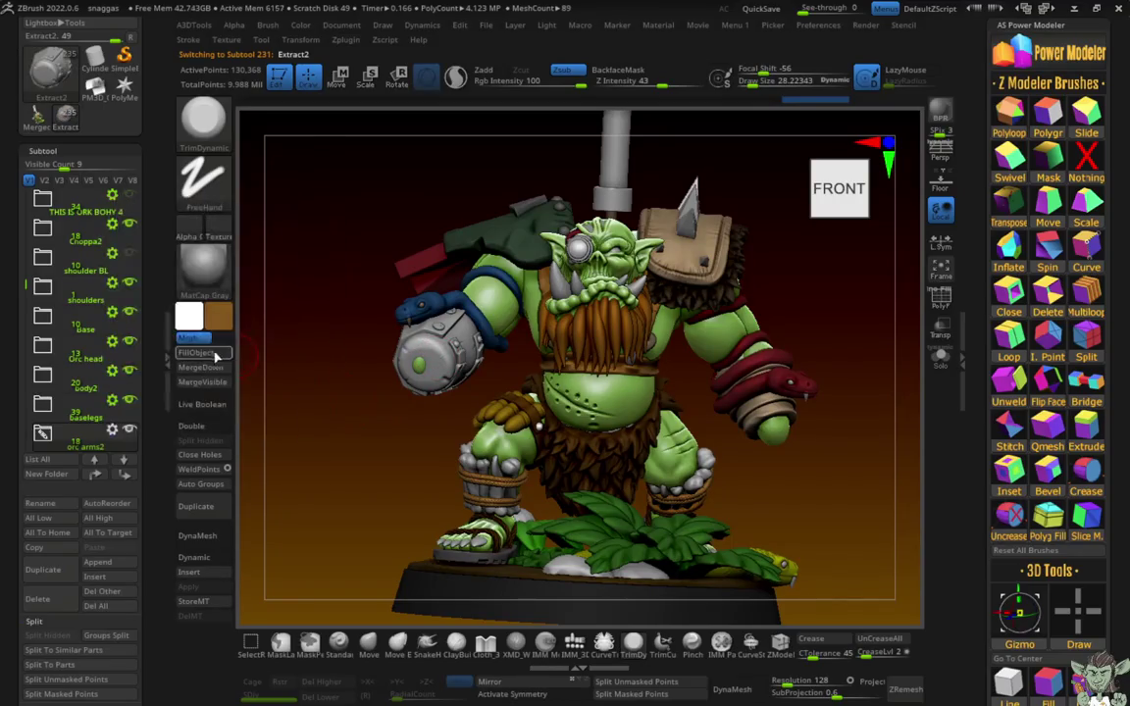
{"action": "mouse_move", "coordinate": [297, 370]}
{"action": "left_mouse_down", "text": "alt"}
{"action": "mouse_move", "coordinate": [345, 458]}
{"action": "mouse_move", "coordinate": [359, 153]}
{"action": "left_mouse_up", "text": "alt"}
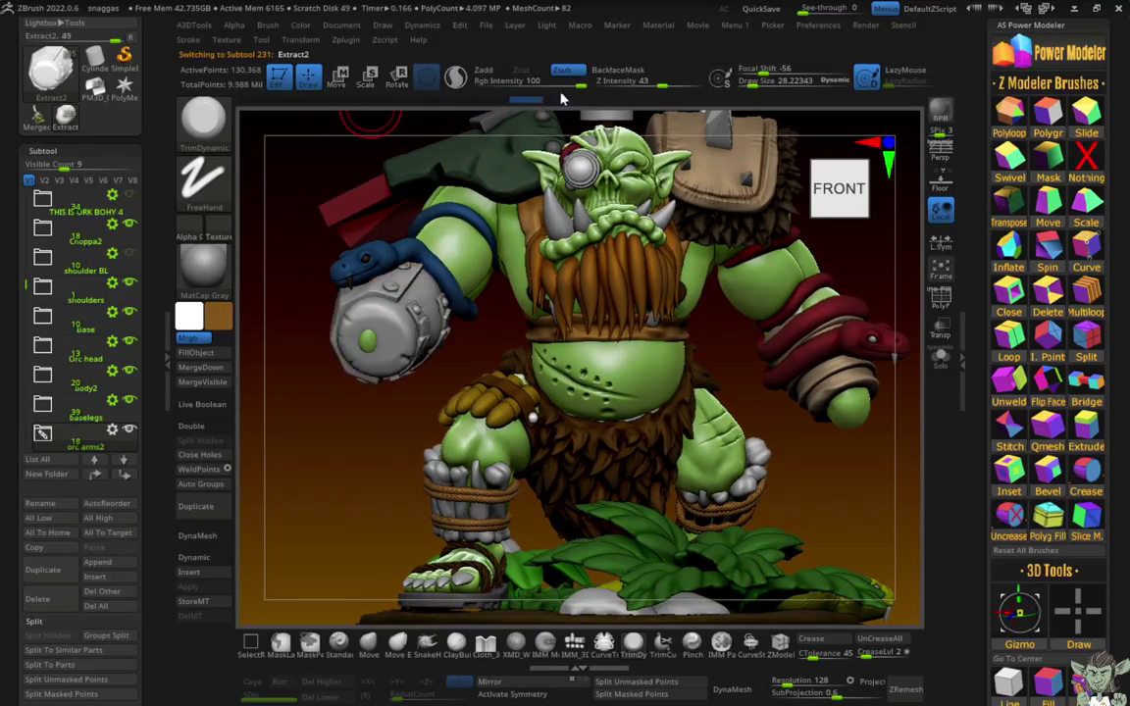
{"action": "left_click", "coordinate": [337, 78]}
{"action": "scroll", "coordinate": [290, 403], "scroll_direction": "up", "scroll_amount": 3}
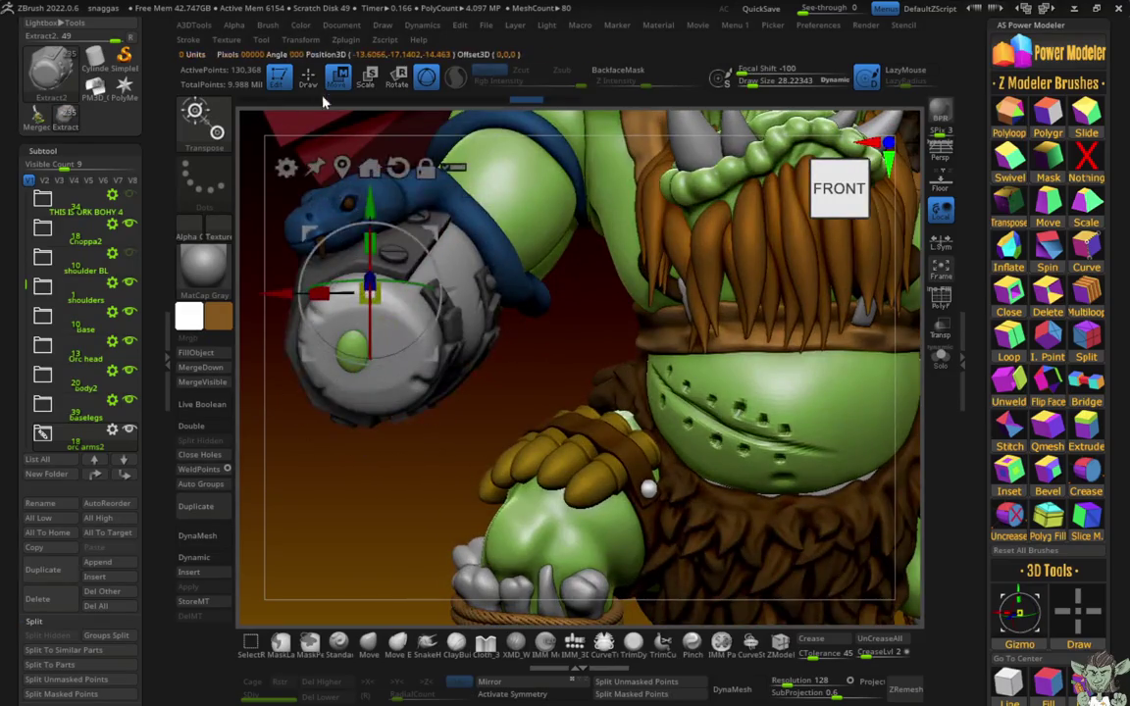
{"action": "key", "text": "q"}
{"action": "left_click", "coordinate": [196, 316]}
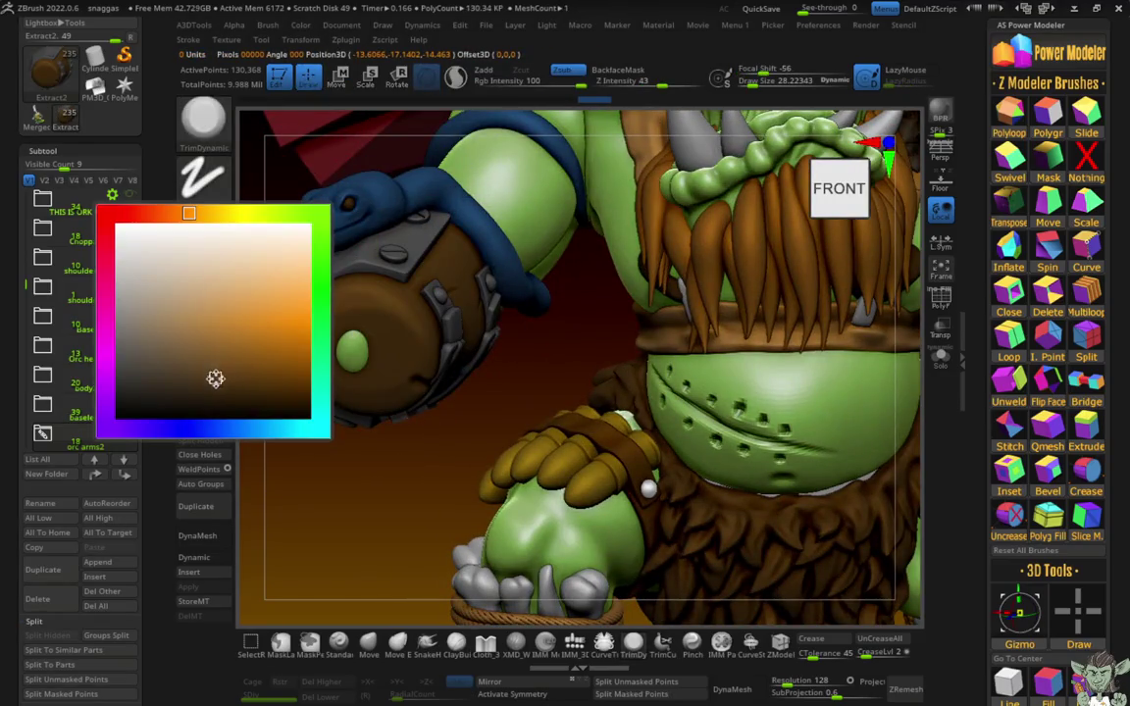
{"action": "left_click", "coordinate": [215, 378]}
Step: Frame the orc and set the secondary colour back to white
{"action": "key", "text": "f"}
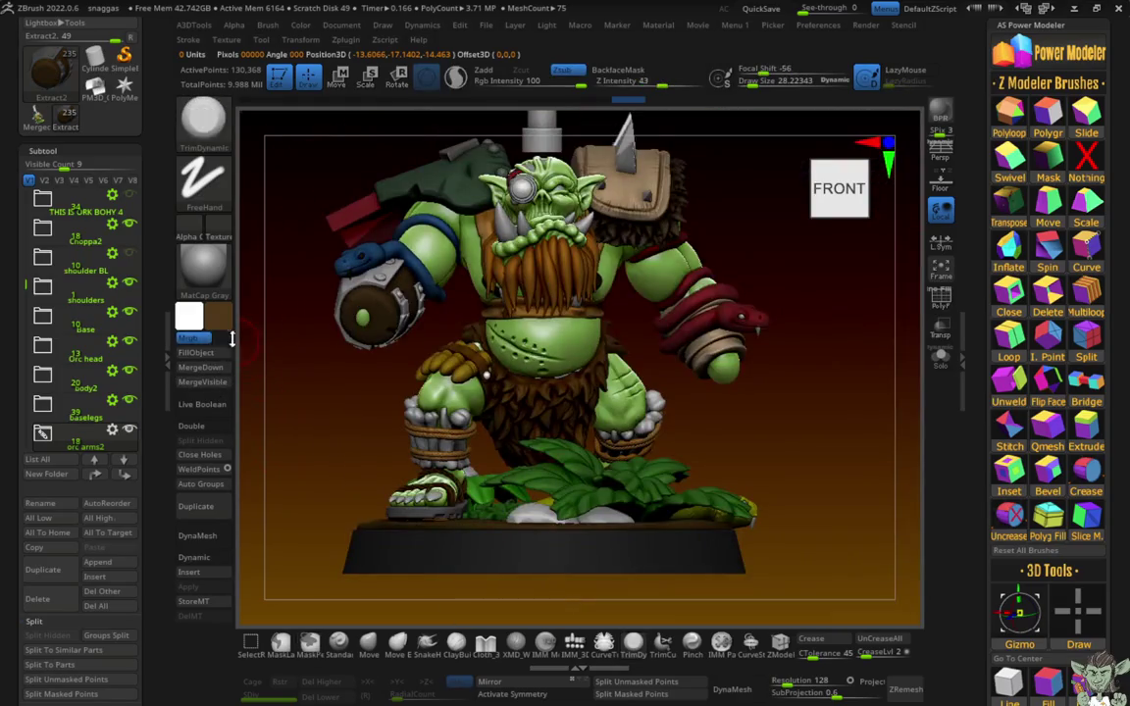
{"action": "left_click", "coordinate": [189, 316]}
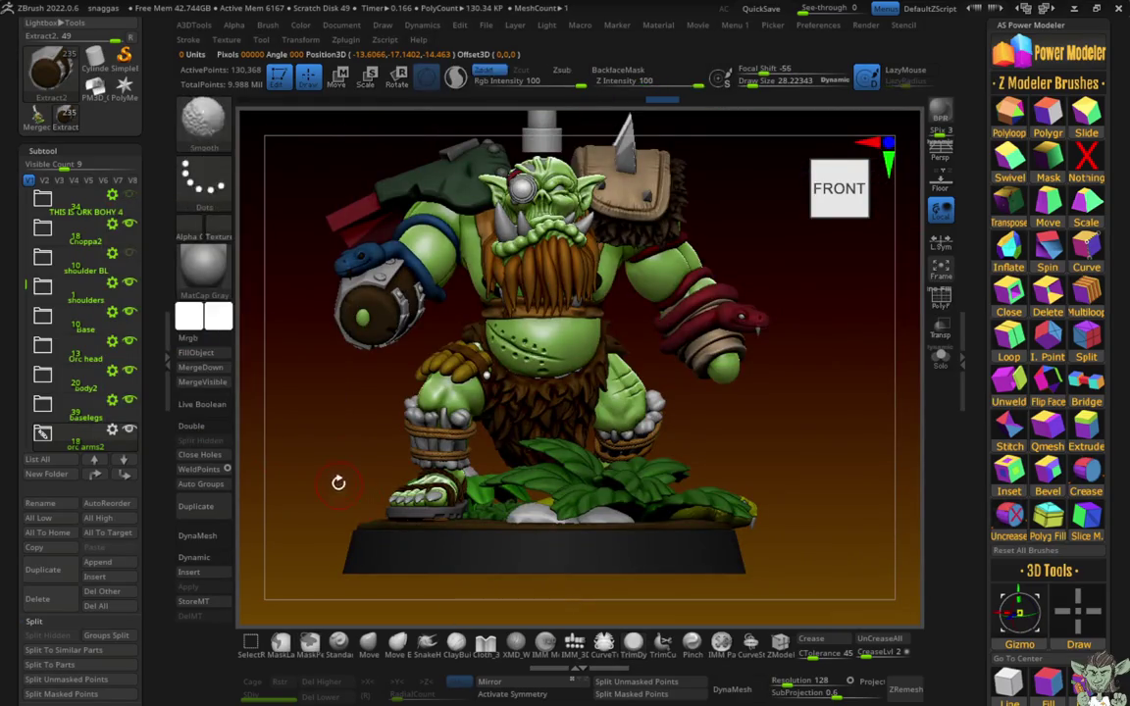
{"action": "mouse_move", "coordinate": [336, 480]}
{"action": "left_mouse_down"}
{"action": "mouse_move", "coordinate": [261, 363]}
{"action": "mouse_move", "coordinate": [381, 438]}
{"action": "left_mouse_up"}
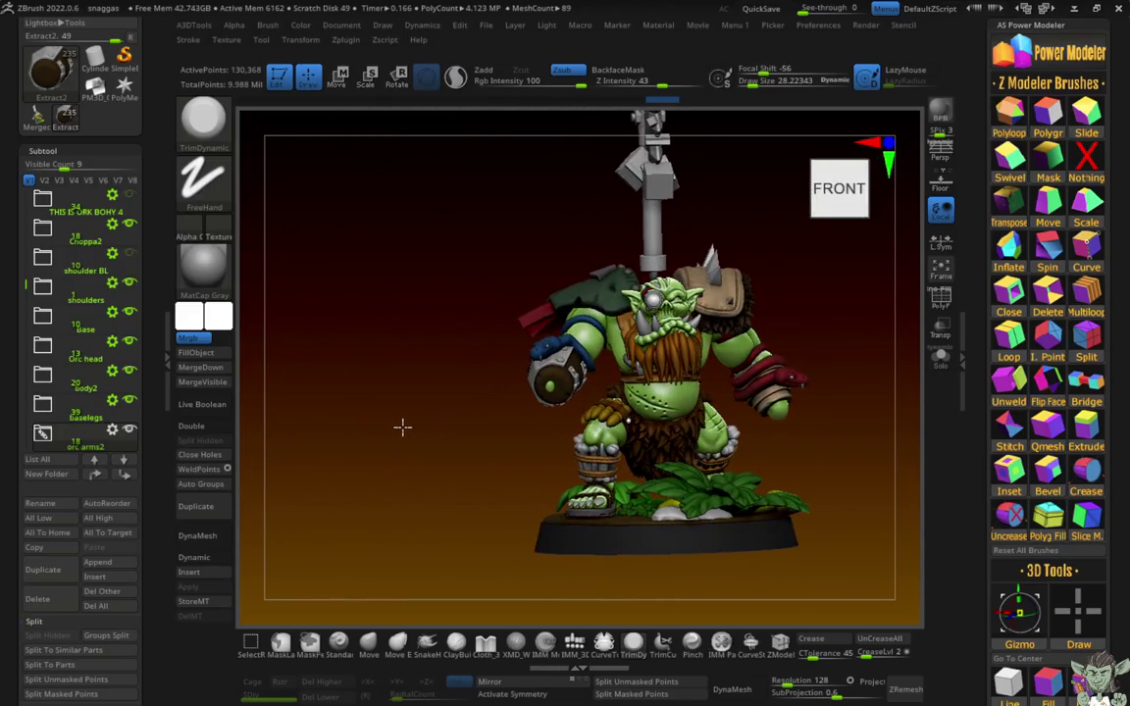
Step: Orbit and zoom to a back-right close-up of the fist inside its grey cuff
{"action": "mouse_move", "coordinate": [401, 426]}
{"action": "left_mouse_down", "text": "alt"}
{"action": "mouse_move", "coordinate": [374, 492]}
{"action": "mouse_move", "coordinate": [472, 435]}
{"action": "left_mouse_up", "text": "alt"}
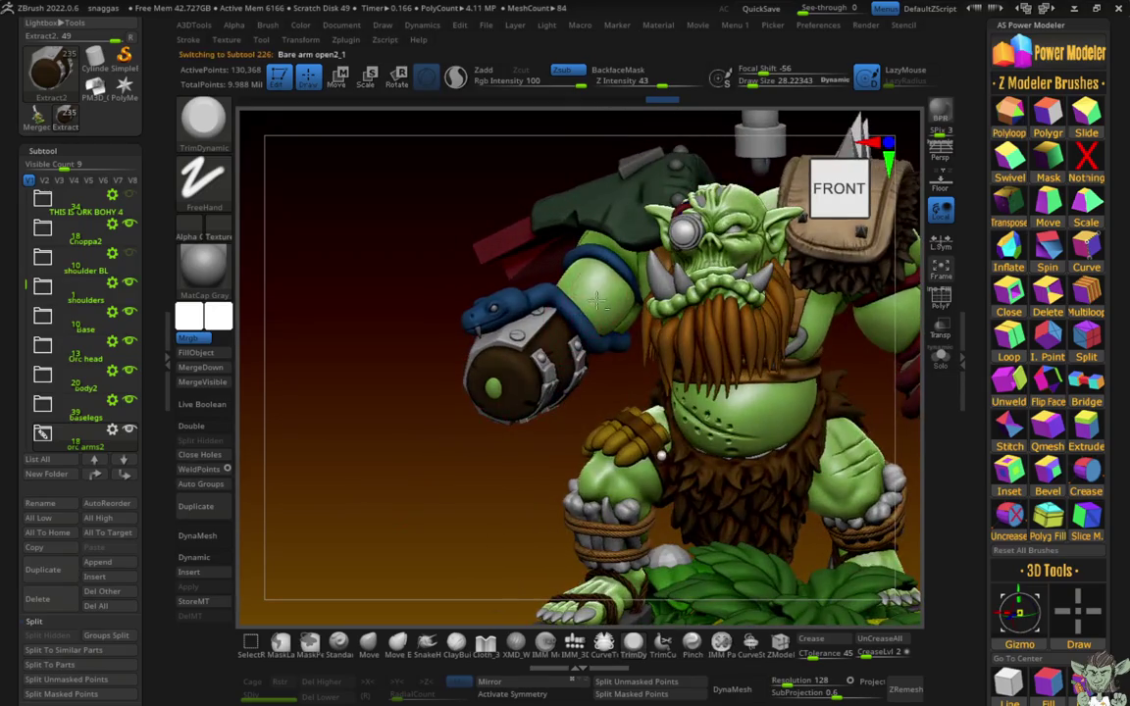
{"action": "left_click_drag", "start_coordinate": [856, 354], "coordinate": [920, 370]}
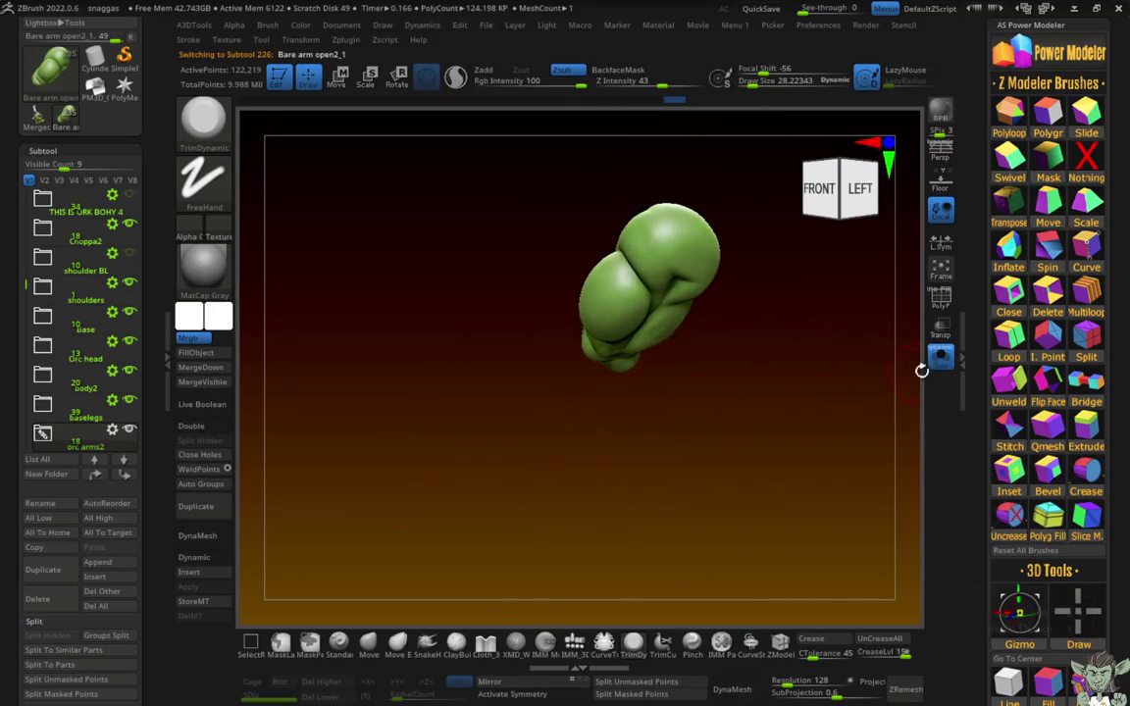
{"action": "mouse_move", "coordinate": [589, 373]}
{"action": "left_mouse_down"}
{"action": "mouse_move", "coordinate": [667, 522]}
{"action": "mouse_move", "coordinate": [714, 527]}
{"action": "left_mouse_up"}
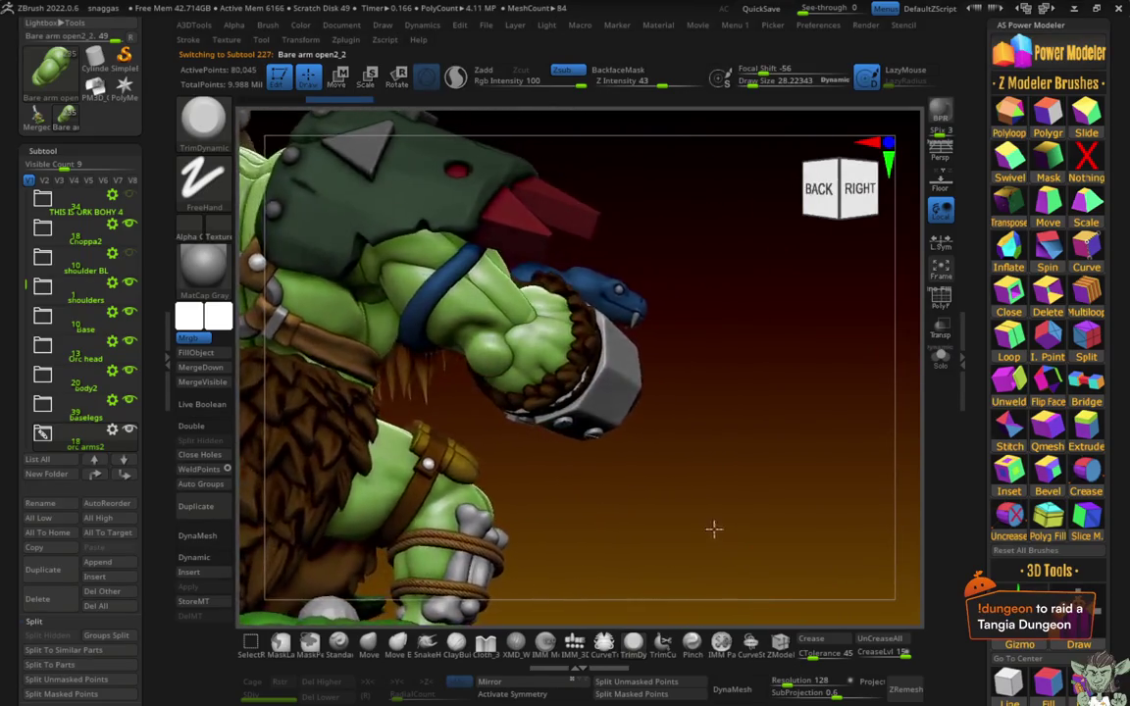
{"action": "left_click_drag", "start_coordinate": [713, 456], "coordinate": [658, 478], "text": "alt"}
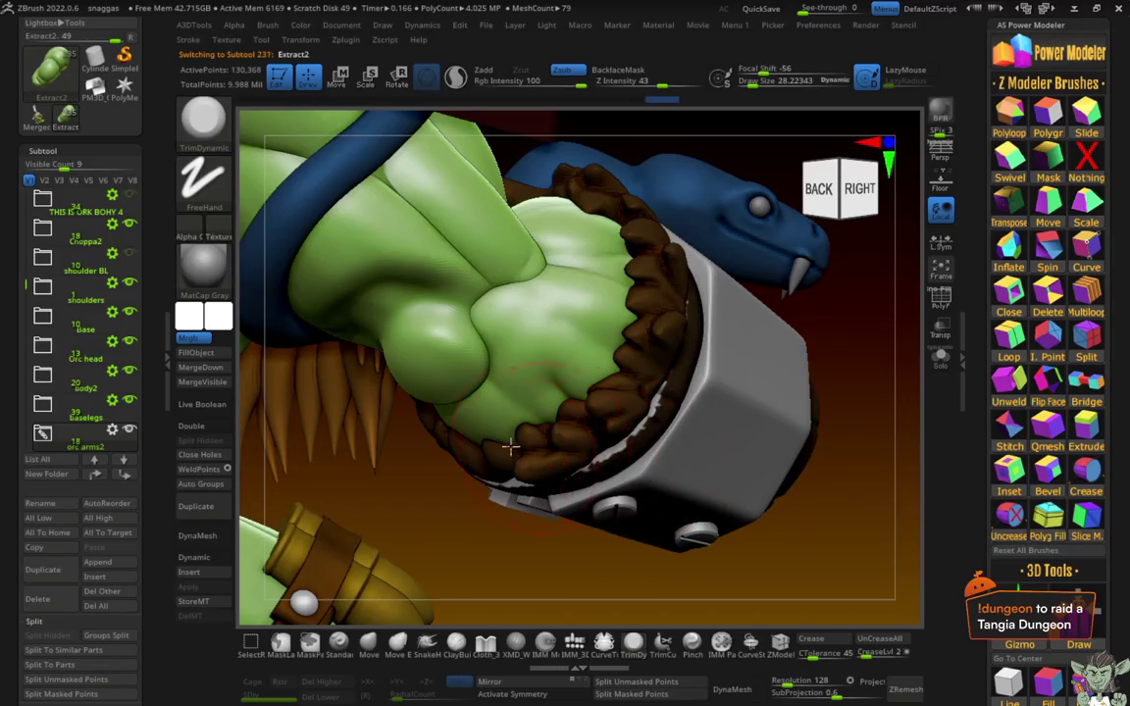
Step: Solo the cuff, fill its round end face dark brown, then restore the full orc and white swatch
{"action": "left_click", "coordinate": [212, 484]}
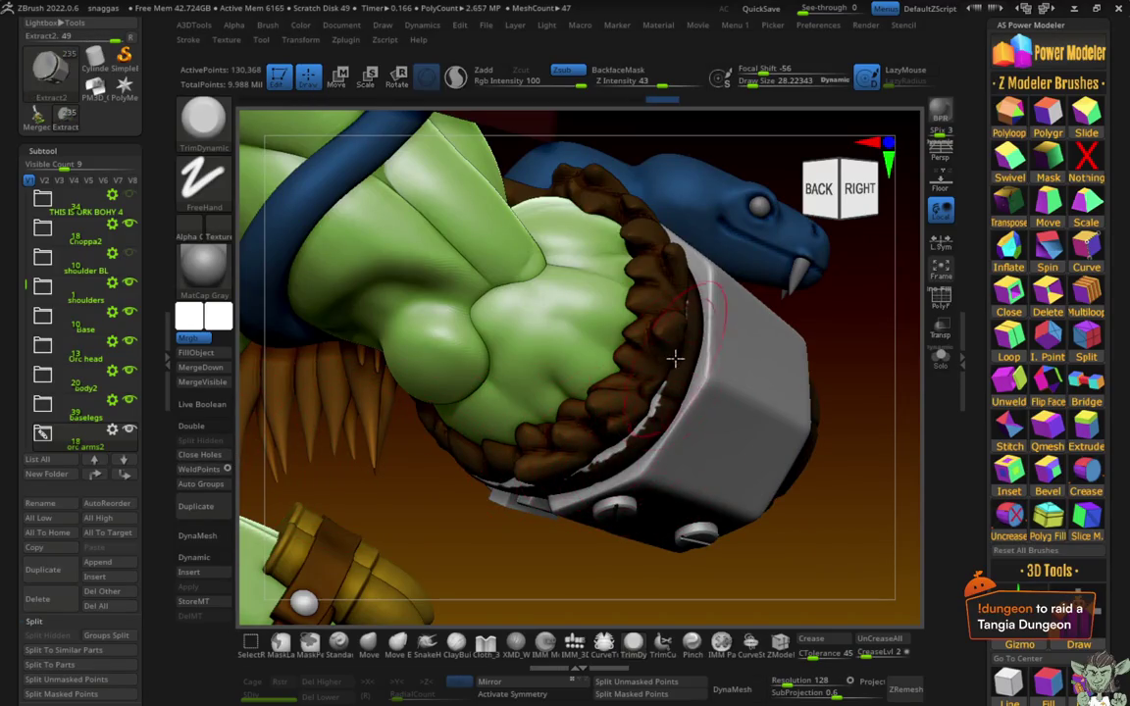
{"action": "key", "text": "c"}
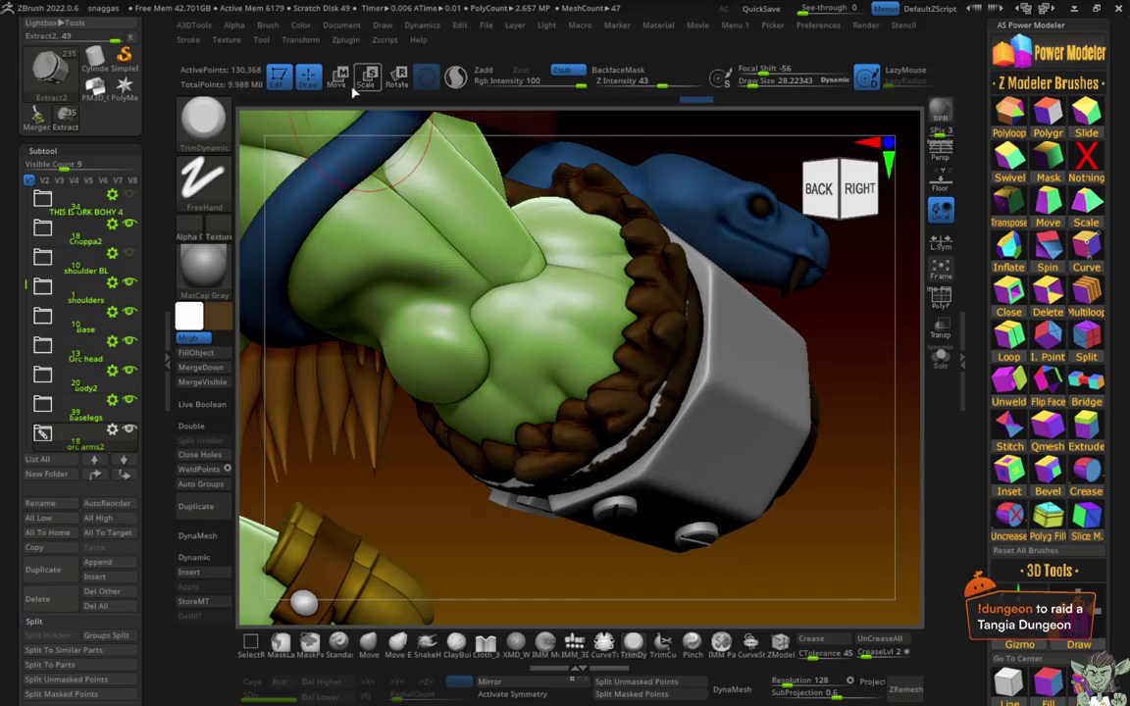
{"action": "left_click", "coordinate": [344, 82]}
{"action": "left_click", "coordinate": [812, 489], "text": "ctrl+shift"}
{"action": "left_click", "coordinate": [601, 396], "text": "alt"}
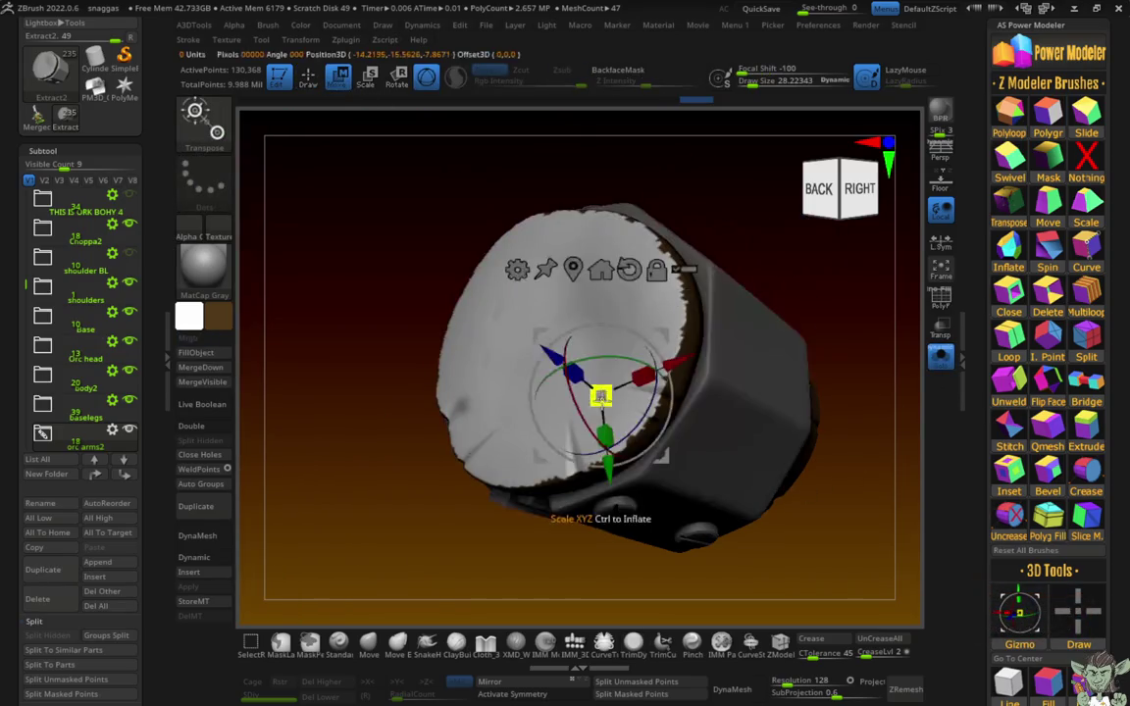
{"action": "left_click", "coordinate": [195, 352]}
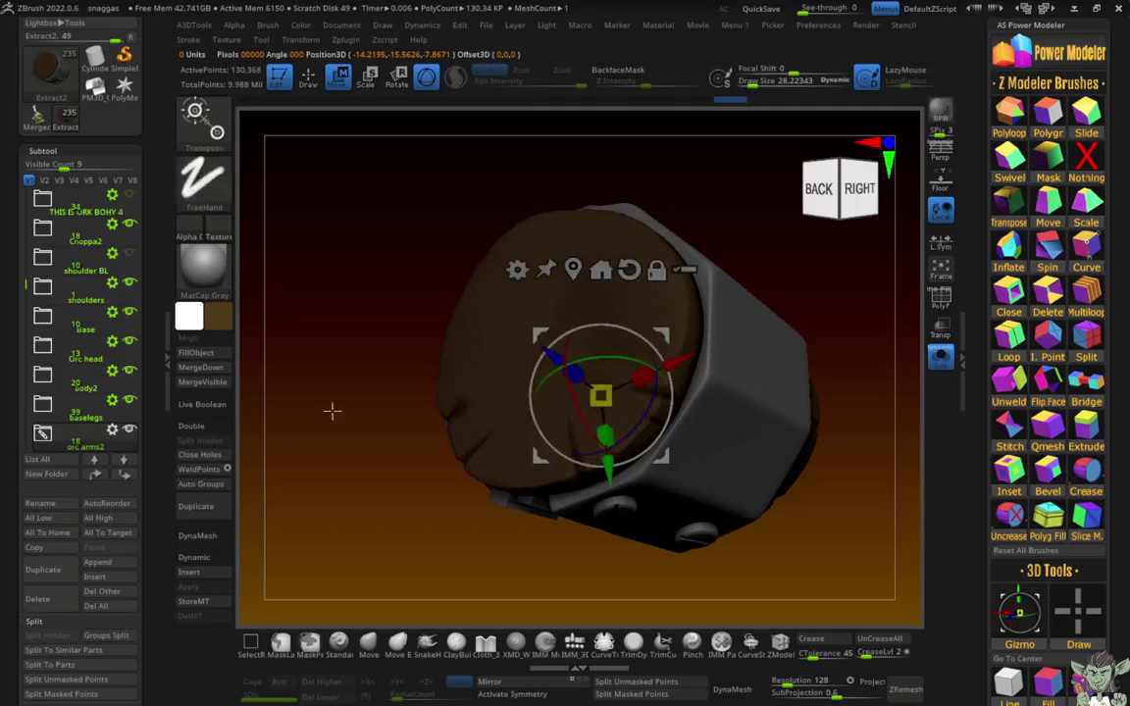
{"action": "left_click_drag", "start_coordinate": [331, 409], "coordinate": [453, 477]}
{"action": "left_click", "coordinate": [939, 360]}
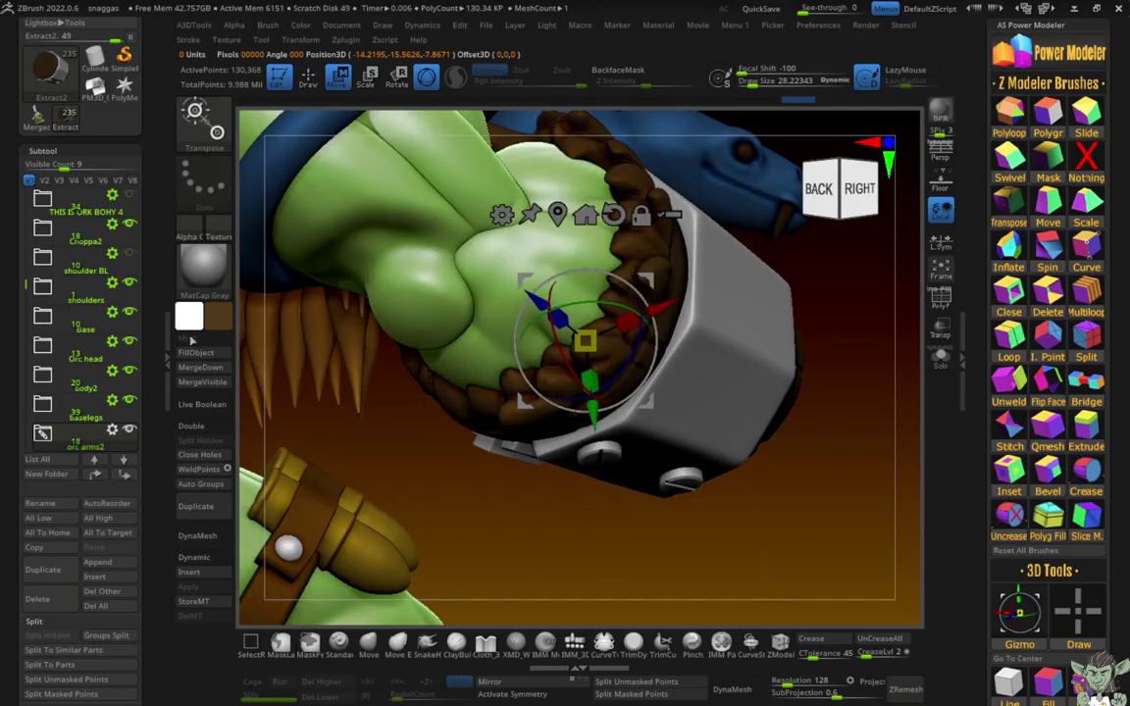
{"action": "left_click_drag", "start_coordinate": [217, 315], "coordinate": [110, 238]}
{"action": "mouse_move", "coordinate": [497, 542]}
{"action": "left_mouse_down"}
{"action": "mouse_move", "coordinate": [650, 578]}
{"action": "mouse_move", "coordinate": [653, 527]}
{"action": "mouse_move", "coordinate": [340, 297]}
{"action": "mouse_move", "coordinate": [314, 151]}
{"action": "left_mouse_up"}
Step: Select the bare arm piece at the cuff and isolate it with Solo
{"action": "key", "text": "q"}
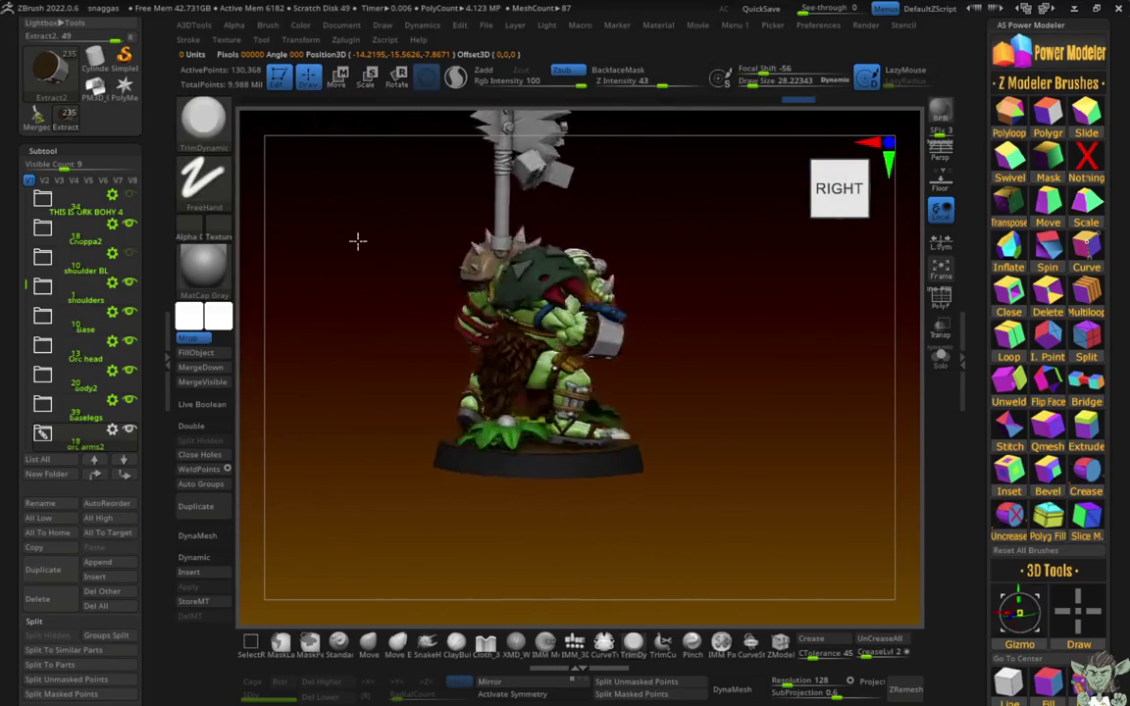
{"action": "mouse_move", "coordinate": [358, 240]}
{"action": "left_mouse_down", "text": "shift"}
{"action": "mouse_move", "coordinate": [344, 247]}
{"action": "mouse_move", "coordinate": [456, 446]}
{"action": "mouse_move", "coordinate": [706, 499]}
{"action": "mouse_move", "coordinate": [672, 512]}
{"action": "left_mouse_up", "text": "shift"}
{"action": "left_click", "coordinate": [542, 336], "text": "alt"}
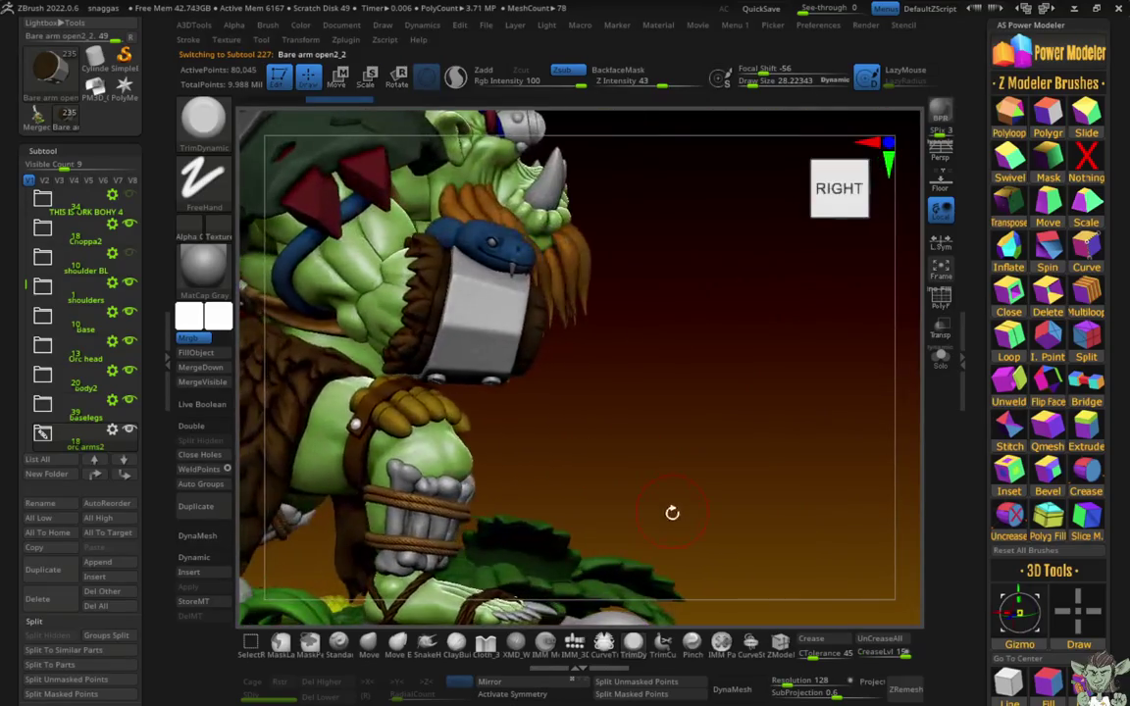
{"action": "mouse_move", "coordinate": [535, 402]}
{"action": "left_mouse_down"}
{"action": "mouse_move", "coordinate": [586, 449]}
{"action": "mouse_move", "coordinate": [933, 409]}
{"action": "left_mouse_up"}
{"action": "left_click", "coordinate": [940, 356]}
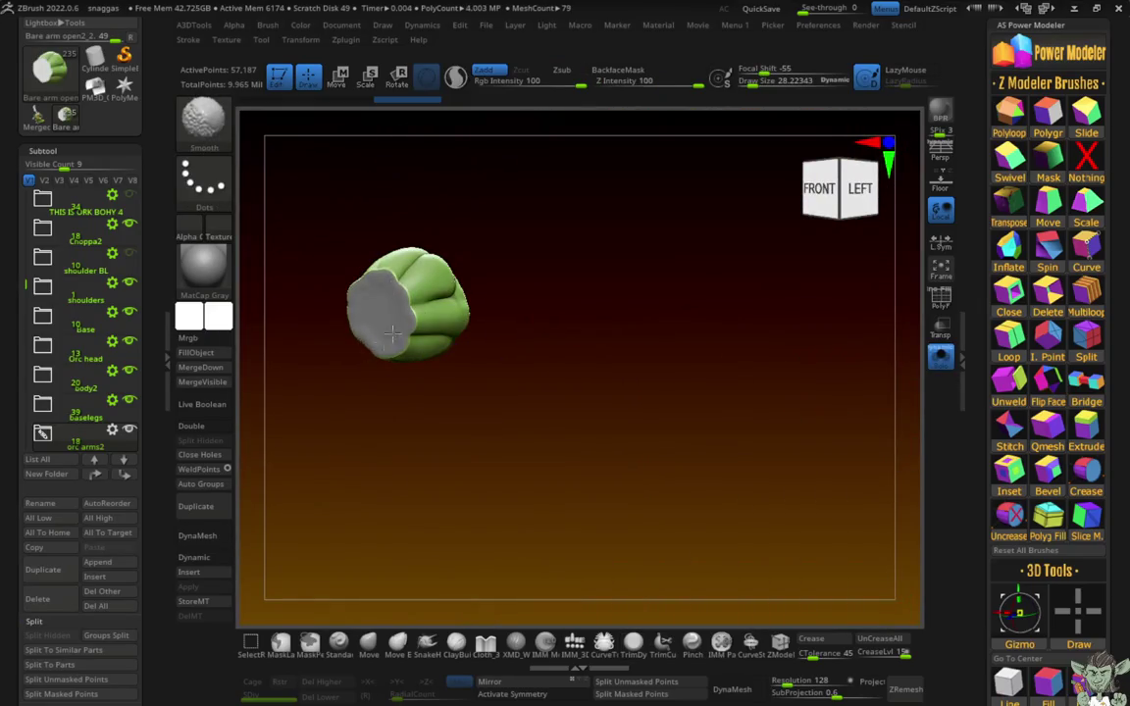
Step: Roughen the bare arm's grey end face with the TrimDynamic brush (B, T, D)
{"action": "key", "text": "b"}
{"action": "key", "text": "t"}
{"action": "key", "text": "d"}
{"action": "left_click_drag", "start_coordinate": [428, 465], "coordinate": [548, 506]}
{"action": "left_click_drag", "start_coordinate": [544, 581], "coordinate": [500, 332], "text": "alt"}
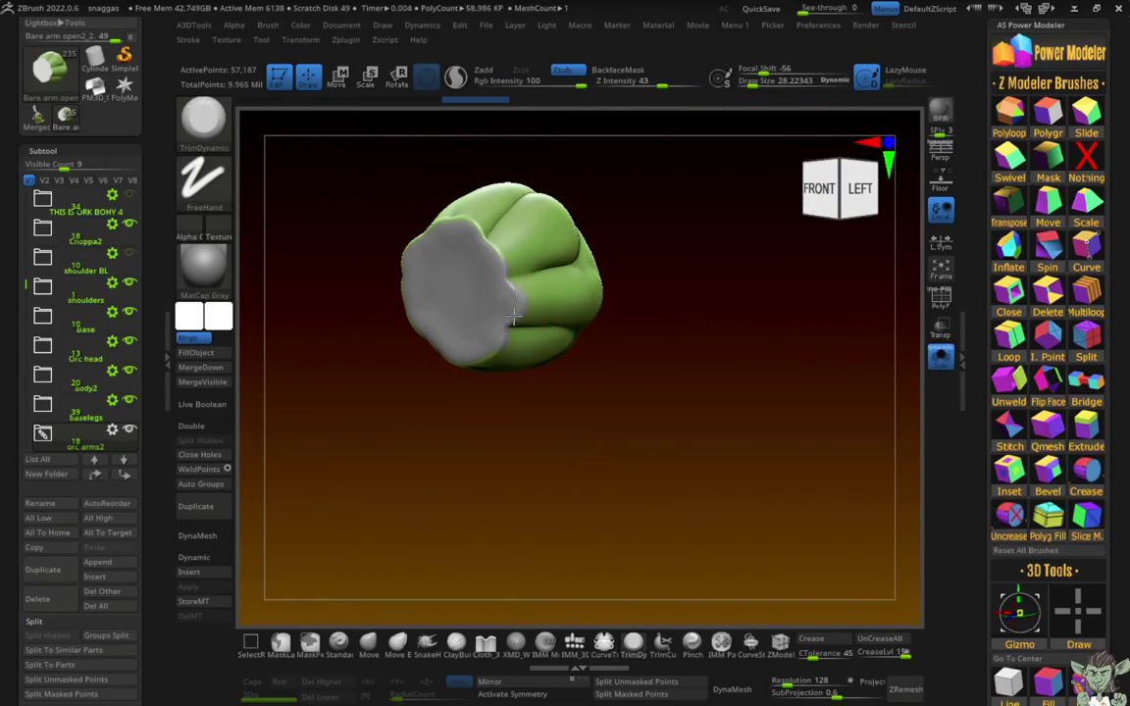
{"action": "left_click_drag", "start_coordinate": [353, 252], "coordinate": [467, 233]}
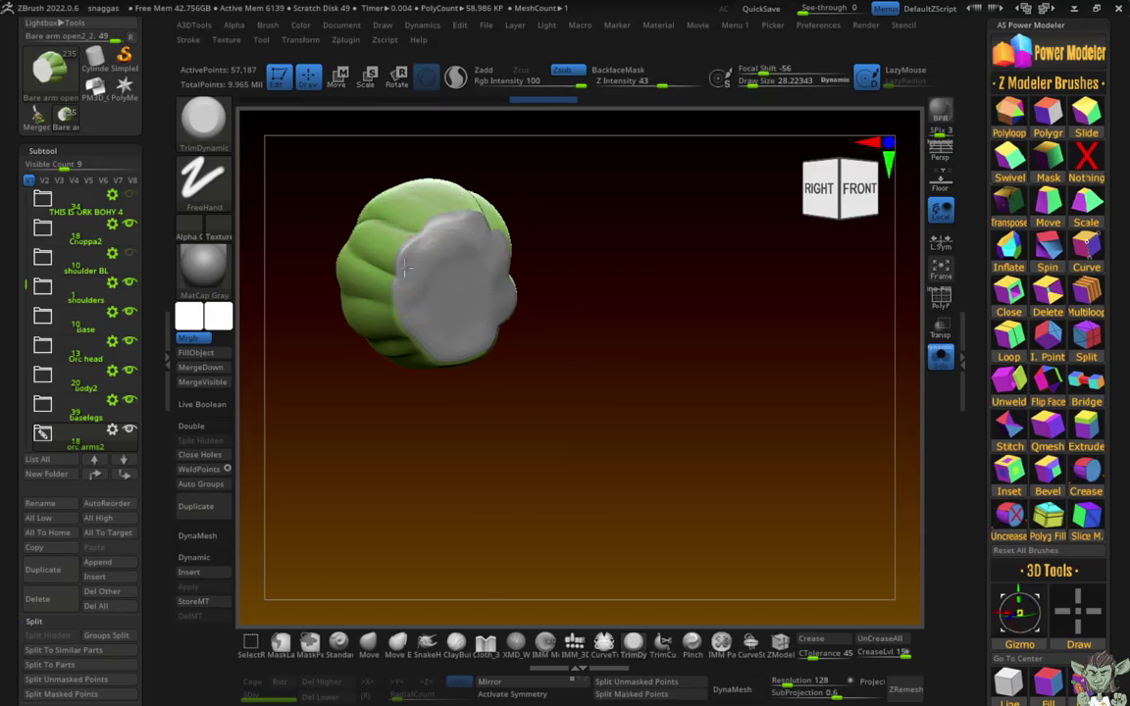
{"action": "left_click_drag", "start_coordinate": [405, 270], "coordinate": [472, 304]}
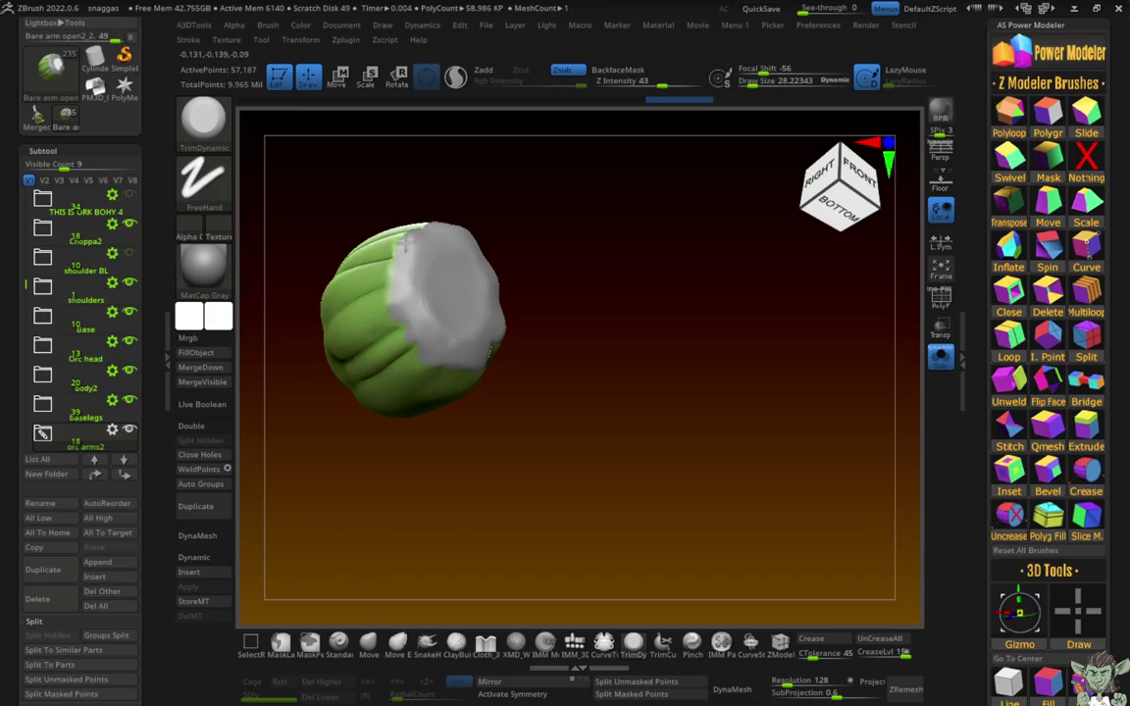
{"action": "left_click_drag", "start_coordinate": [405, 242], "coordinate": [412, 308], "text": "shift"}
{"action": "mouse_move", "coordinate": [510, 256]}
{"action": "left_mouse_down", "text": "shift"}
{"action": "mouse_move", "coordinate": [471, 472]}
{"action": "mouse_move", "coordinate": [812, 371]}
{"action": "left_mouse_up", "text": "shift"}
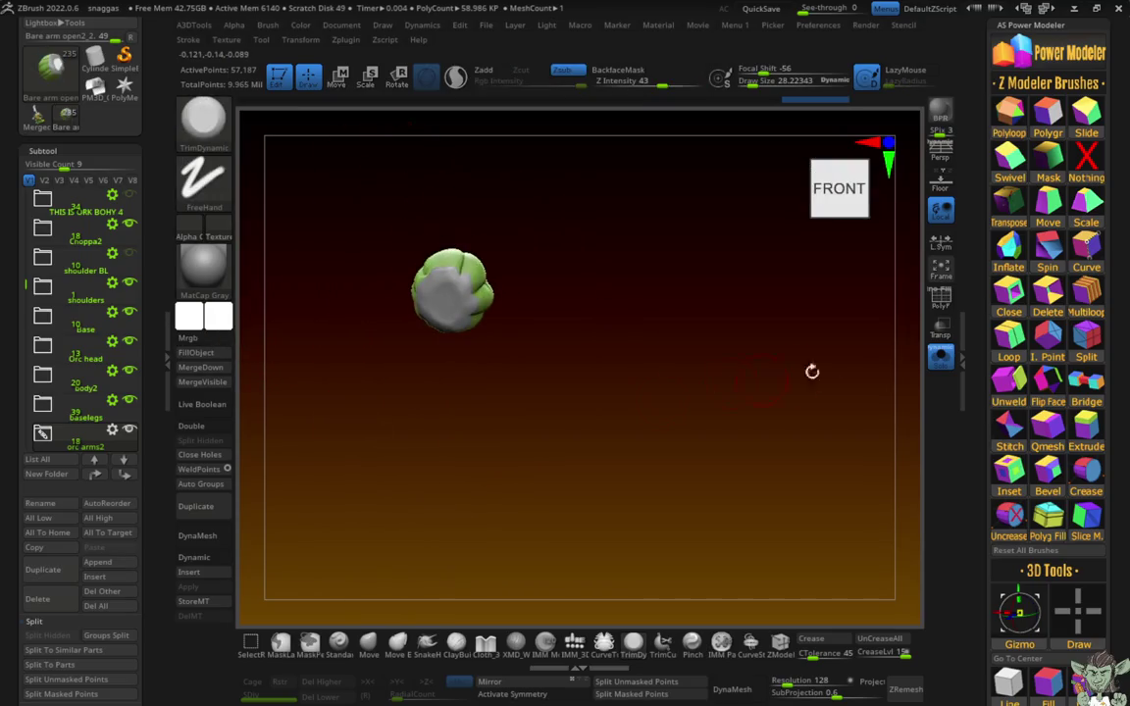
Step: Turn Solo off and zoom out to show the whole orc
{"action": "left_click", "coordinate": [939, 356]}
{"action": "mouse_move", "coordinate": [354, 444]}
{"action": "left_mouse_down", "text": "shift"}
{"action": "mouse_move", "coordinate": [335, 461]}
{"action": "mouse_move", "coordinate": [298, 426]}
{"action": "left_mouse_up", "text": "shift"}
{"action": "left_click_drag", "start_coordinate": [25, 284], "coordinate": [21, 222]}
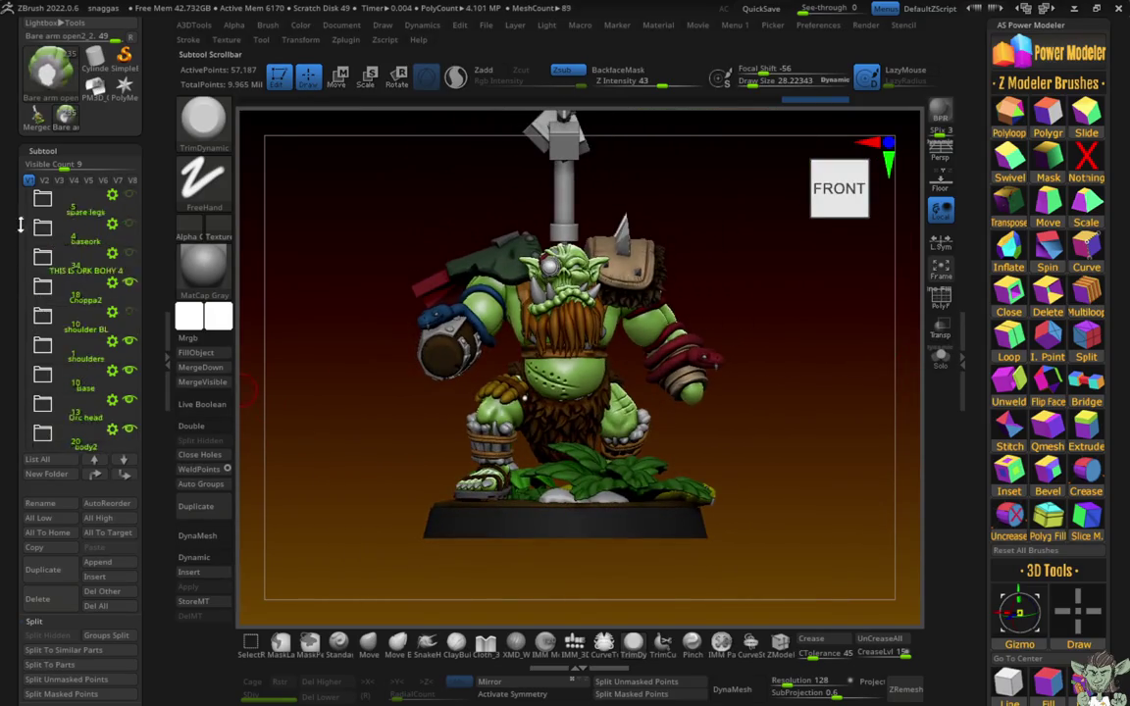
Step: Hide the Choppa2 subtool and turn the orc to face front
{"action": "left_click_drag", "start_coordinate": [318, 315], "coordinate": [383, 446], "text": "shift"}
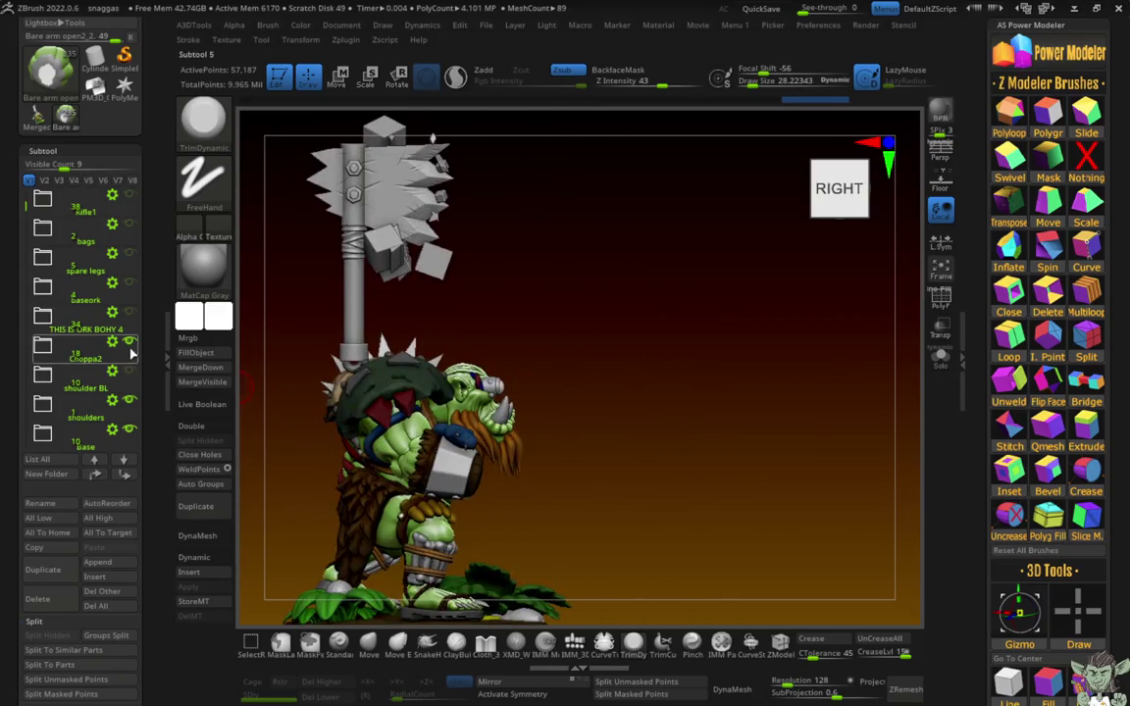
{"action": "left_click", "coordinate": [130, 344]}
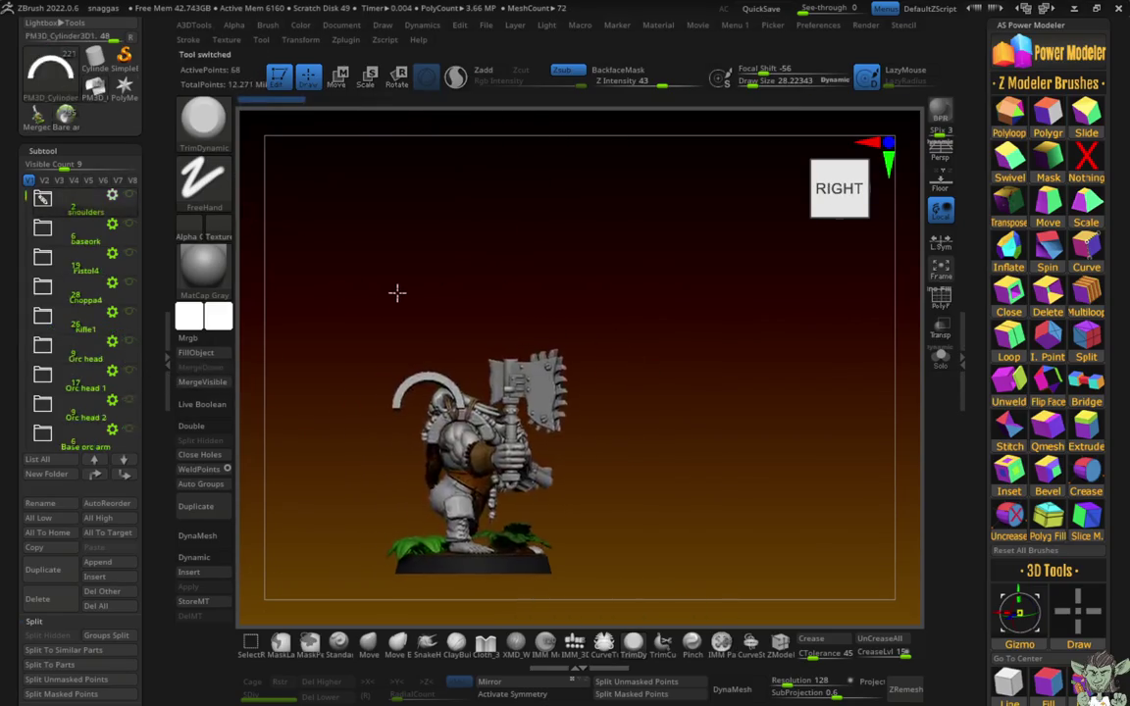
{"action": "left_click_drag", "start_coordinate": [396, 292], "coordinate": [325, 282], "text": "shift"}
Step: Switch the Tool palette to the Bare arm open2_2 orc tool, confirming the prompts
{"action": "left_click", "coordinate": [102, 591]}
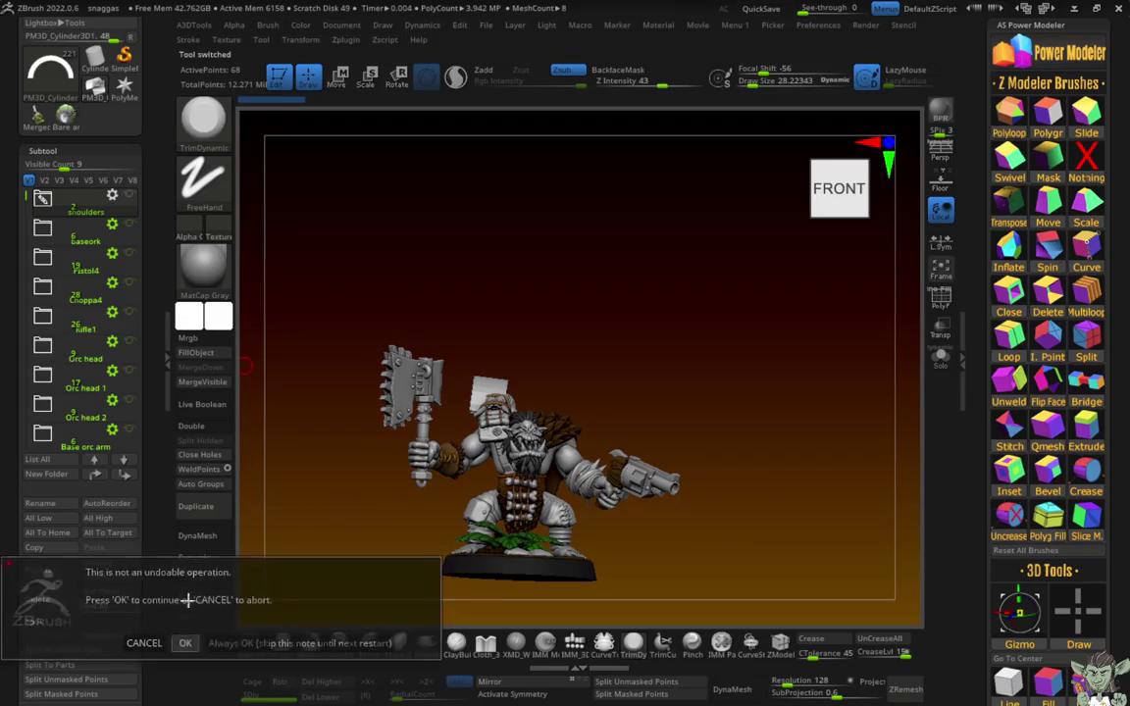
{"action": "left_click", "coordinate": [184, 642]}
{"action": "left_click", "coordinate": [124, 95]}
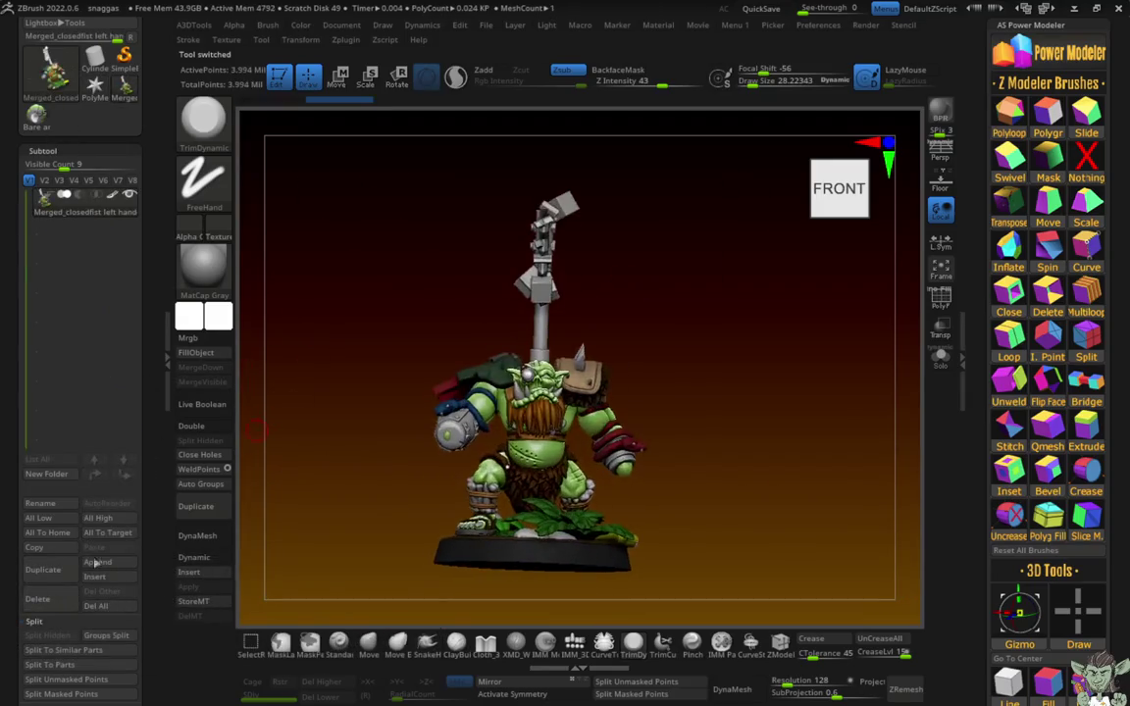
{"action": "left_click", "coordinate": [38, 598]}
{"action": "left_click", "coordinate": [185, 633]}
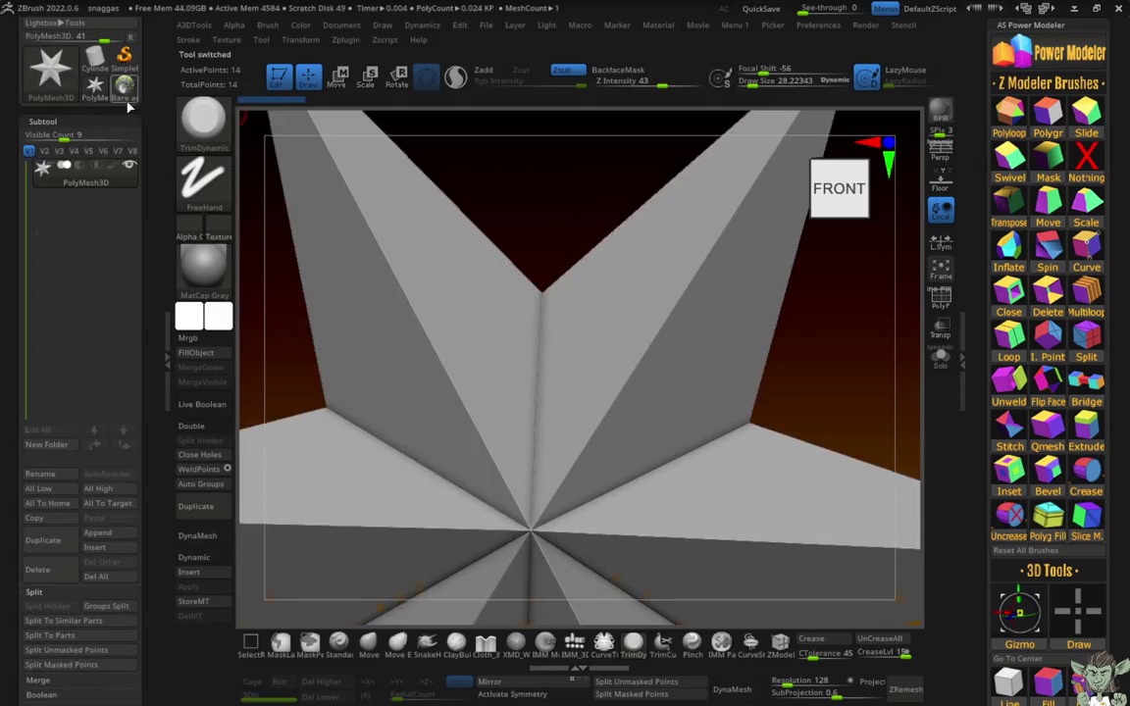
{"action": "left_click", "coordinate": [125, 96]}
{"action": "left_click", "coordinate": [261, 39]}
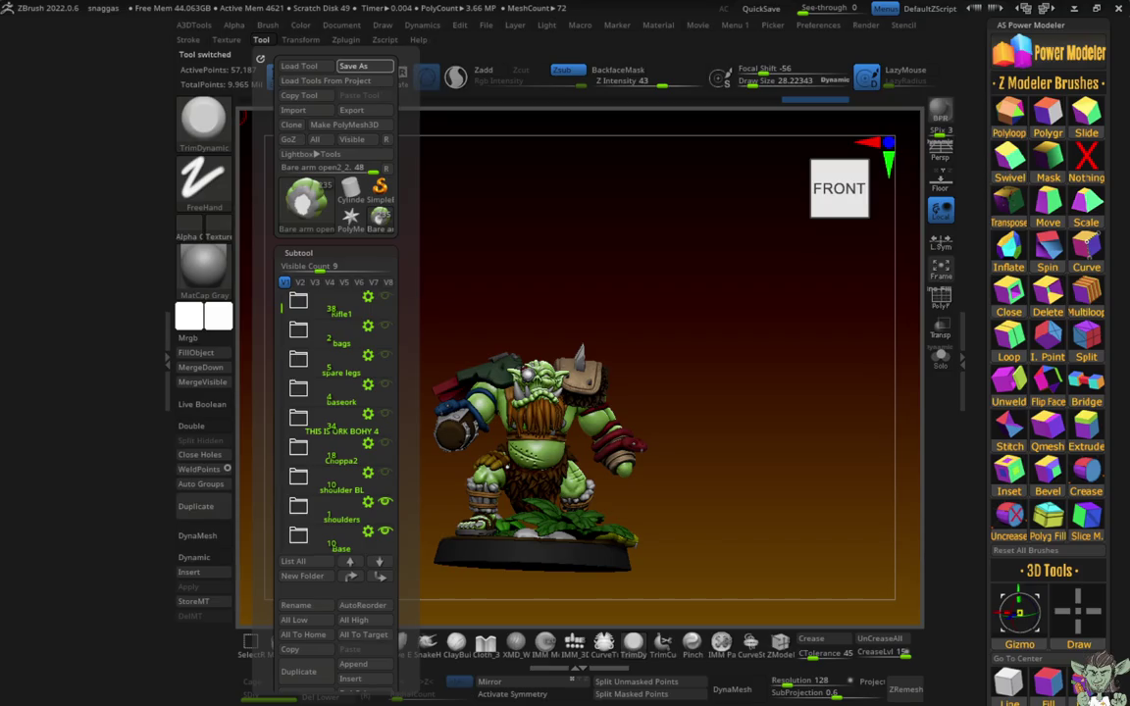
Step: Save the orc tool to disk with Ctrl+S, then shift the view slightly right
{"action": "key", "text": "ctrl+s"}
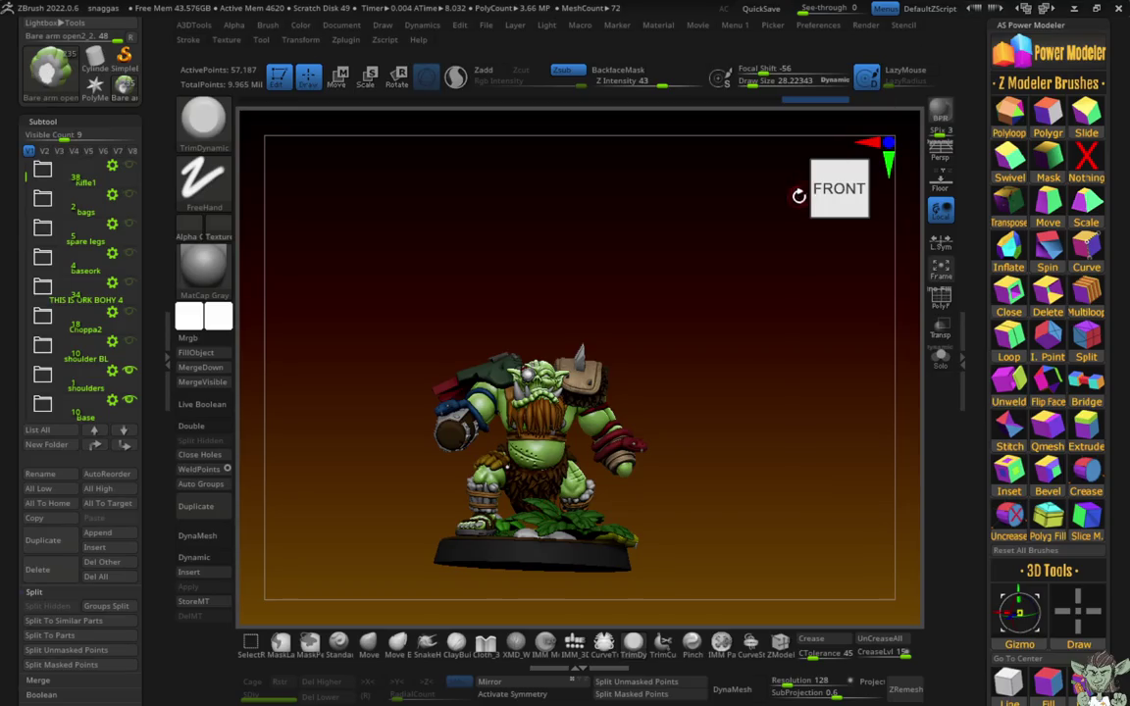
{"action": "mouse_move", "coordinate": [324, 344]}
{"action": "left_mouse_down", "text": "alt"}
{"action": "mouse_move", "coordinate": [384, 461]}
{"action": "mouse_move", "coordinate": [291, 449]}
{"action": "mouse_move", "coordinate": [374, 465]}
{"action": "mouse_move", "coordinate": [295, 461]}
{"action": "mouse_move", "coordinate": [282, 443]}
{"action": "mouse_move", "coordinate": [287, 496]}
{"action": "mouse_move", "coordinate": [306, 437]}
{"action": "mouse_move", "coordinate": [322, 459]}
{"action": "mouse_move", "coordinate": [333, 347]}
{"action": "mouse_move", "coordinate": [317, 461]}
{"action": "mouse_move", "coordinate": [270, 451]}
{"action": "mouse_move", "coordinate": [260, 585]}
{"action": "mouse_move", "coordinate": [305, 463]}
{"action": "mouse_move", "coordinate": [330, 489]}
{"action": "mouse_move", "coordinate": [314, 479]}
{"action": "mouse_move", "coordinate": [523, 558]}
{"action": "mouse_move", "coordinate": [564, 560]}
{"action": "mouse_move", "coordinate": [553, 558]}
{"action": "mouse_move", "coordinate": [573, 587]}
{"action": "mouse_move", "coordinate": [711, 590]}
{"action": "mouse_move", "coordinate": [461, 560]}
{"action": "mouse_move", "coordinate": [355, 509]}
{"action": "mouse_move", "coordinate": [333, 465]}
{"action": "left_mouse_up", "text": "alt"}
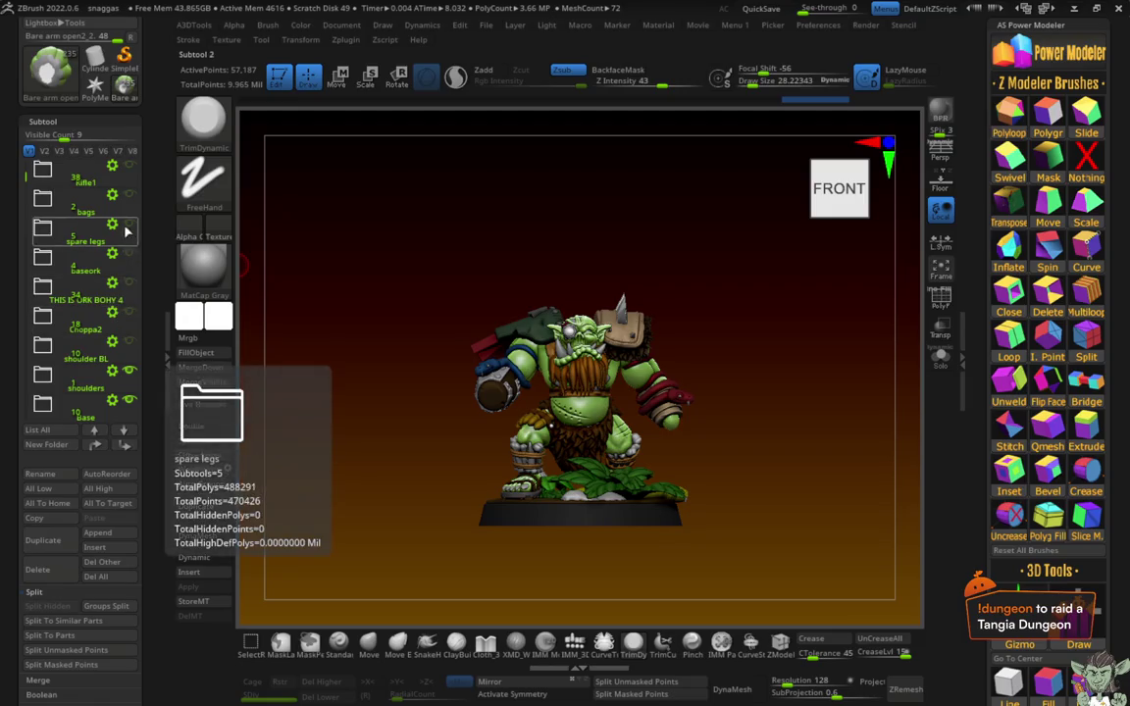
{"action": "left_click_drag", "start_coordinate": [26, 186], "coordinate": [26, 196]}
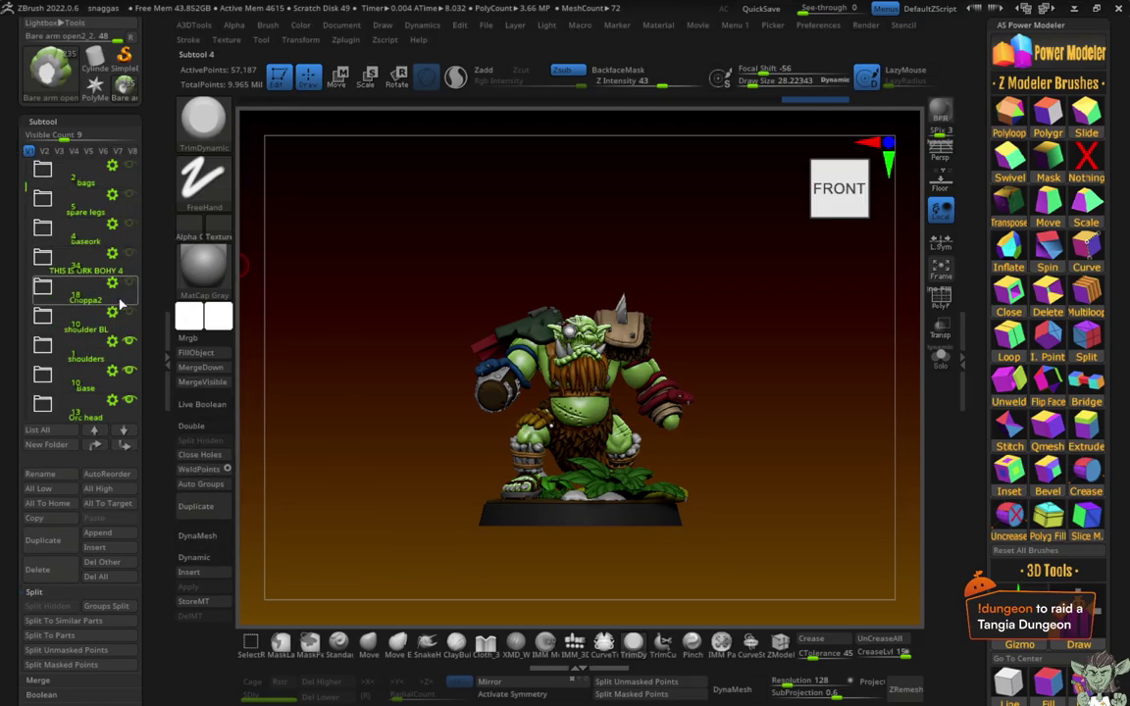
Step: Show and select the Choppa2 axe and nudge it slightly sideways with the Gizmo
{"action": "left_click", "coordinate": [128, 282]}
{"action": "mouse_move", "coordinate": [310, 373]}
{"action": "left_mouse_down"}
{"action": "mouse_move", "coordinate": [397, 397]}
{"action": "mouse_move", "coordinate": [373, 379]}
{"action": "mouse_move", "coordinate": [463, 306]}
{"action": "left_mouse_up"}
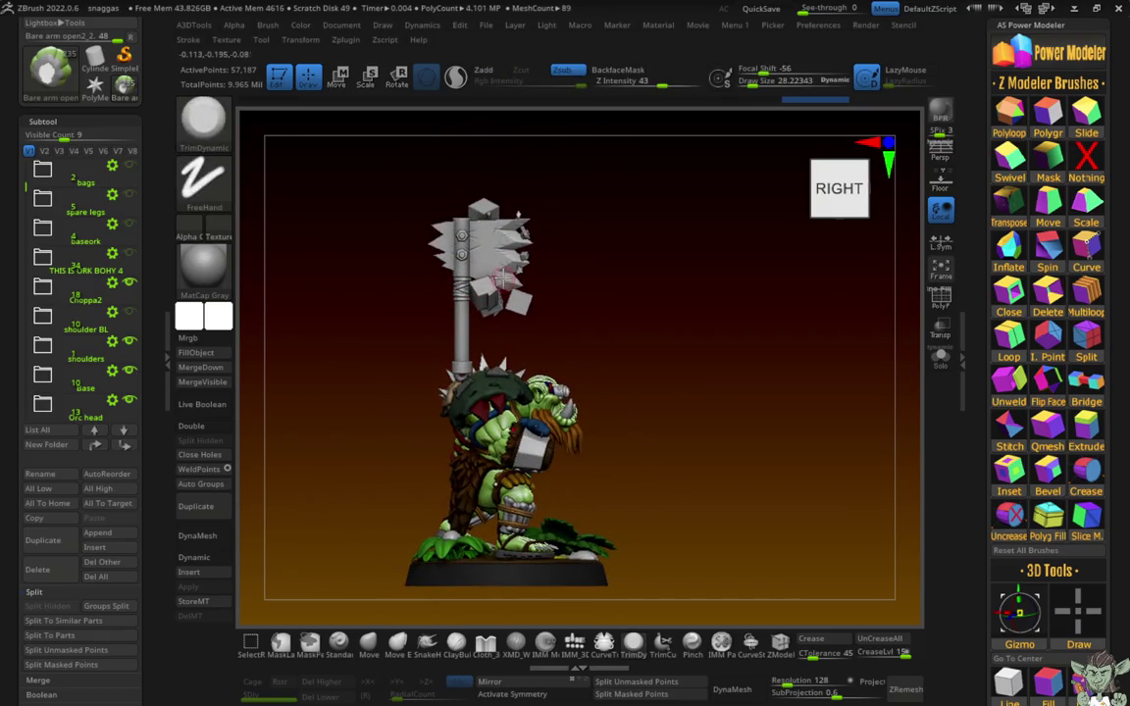
{"action": "left_click_drag", "start_coordinate": [332, 183], "coordinate": [341, 324], "text": "alt"}
{"action": "left_click", "coordinate": [488, 245], "text": "alt"}
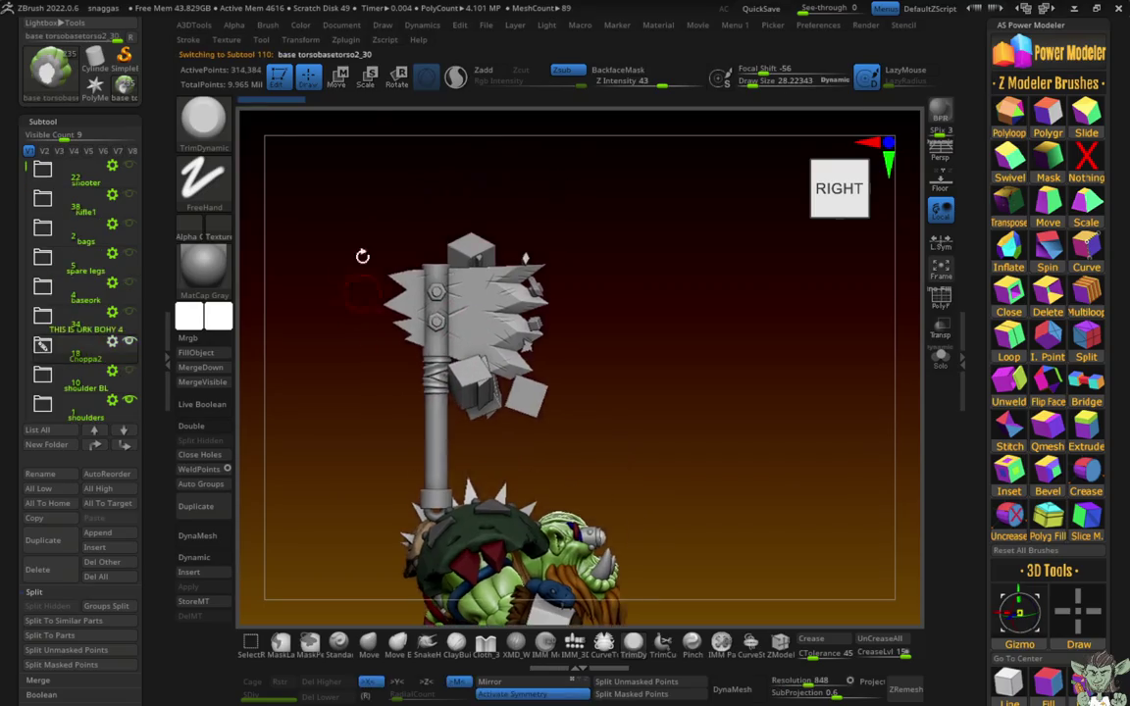
{"action": "key", "text": "w"}
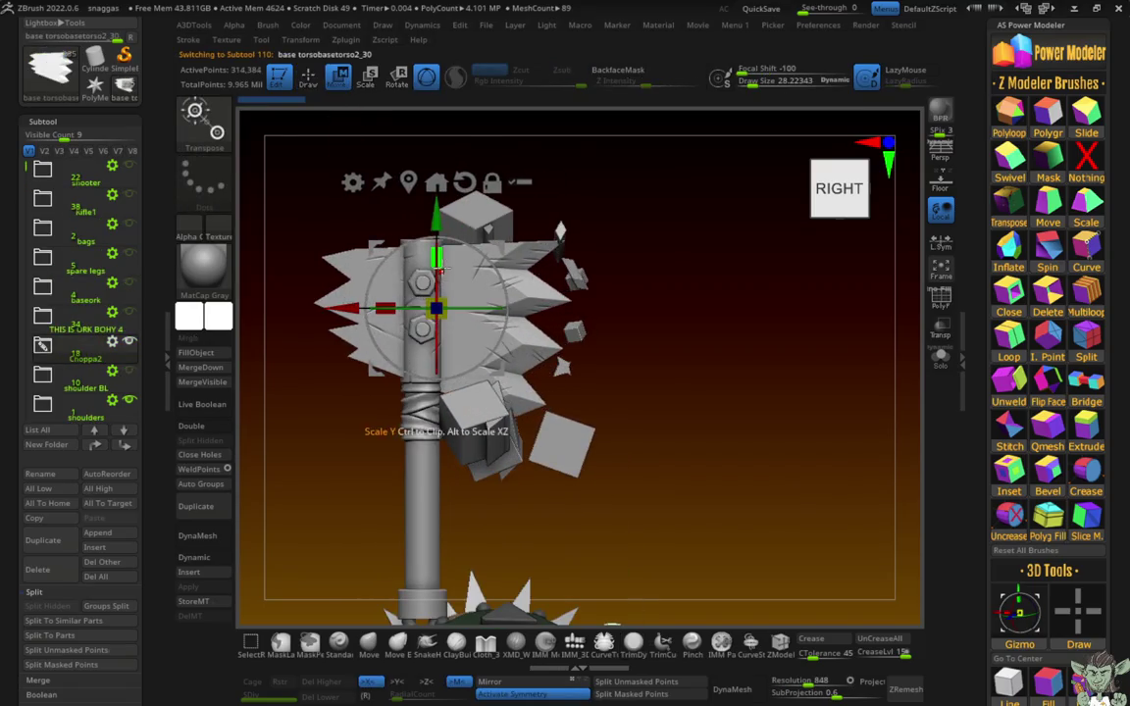
{"action": "left_click", "coordinate": [470, 282]}
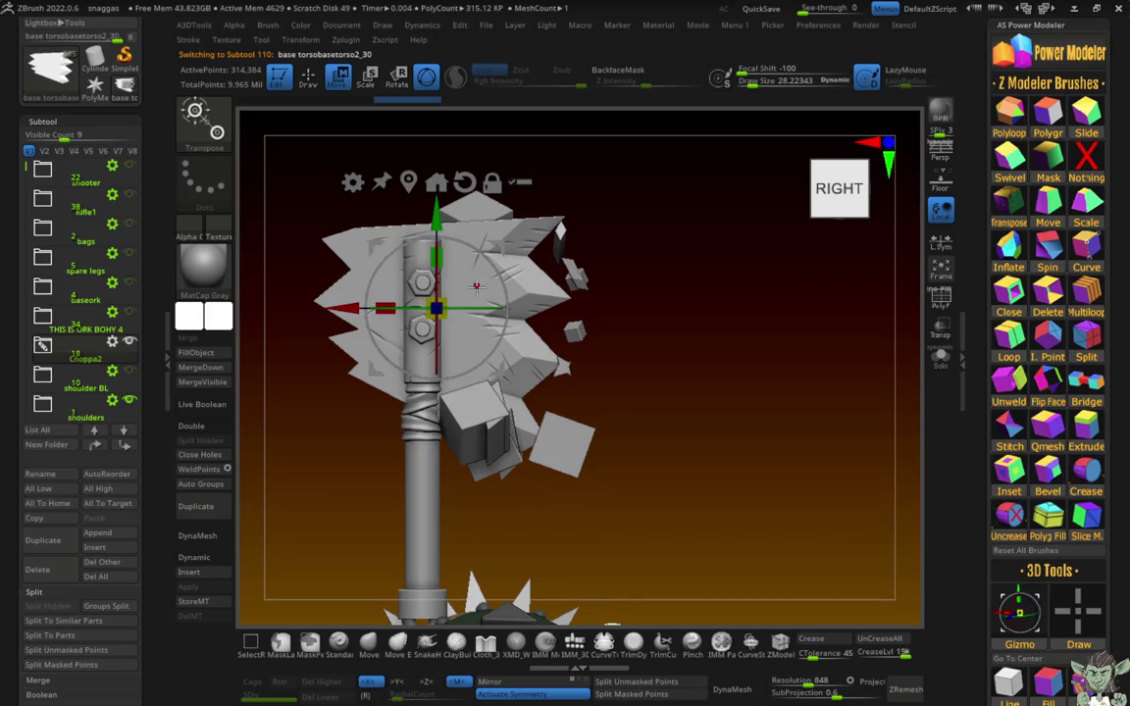
{"action": "left_click_drag", "start_coordinate": [476, 286], "coordinate": [501, 286]}
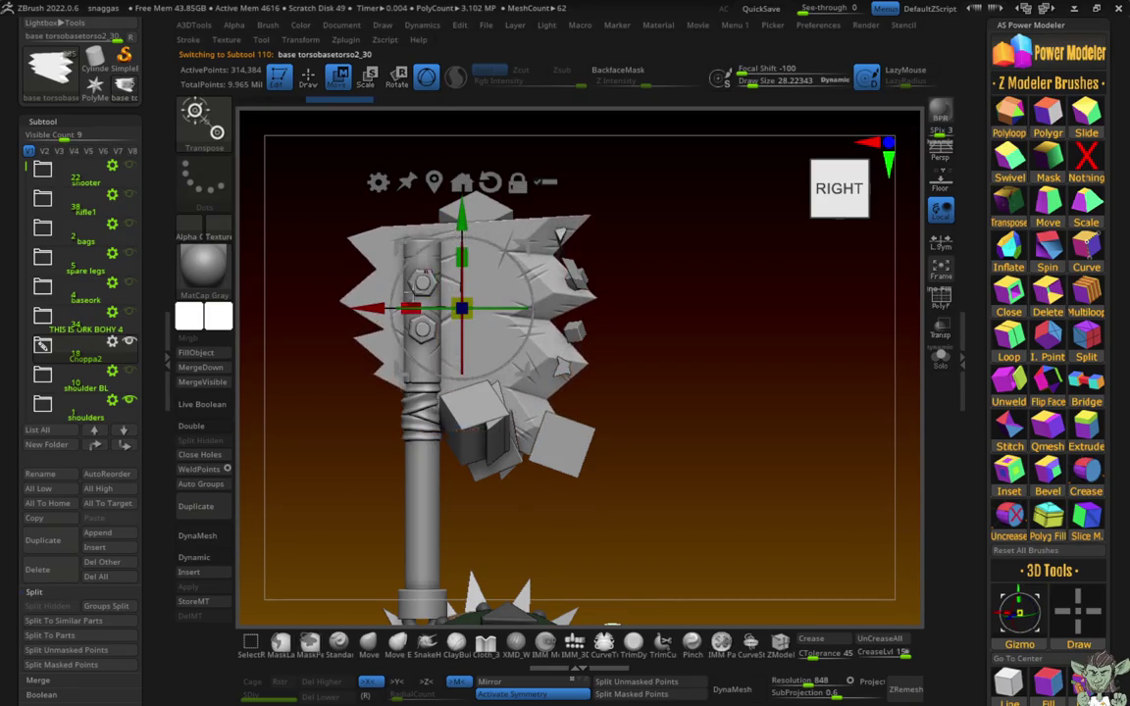
Step: Raise the axe head a little, rotate it slightly, and move the axe subtool down
{"action": "right_click_drag", "start_coordinate": [476, 286], "coordinate": [323, 336], "text": "ctrl"}
{"action": "left_click_drag", "start_coordinate": [366, 297], "coordinate": [538, 275]}
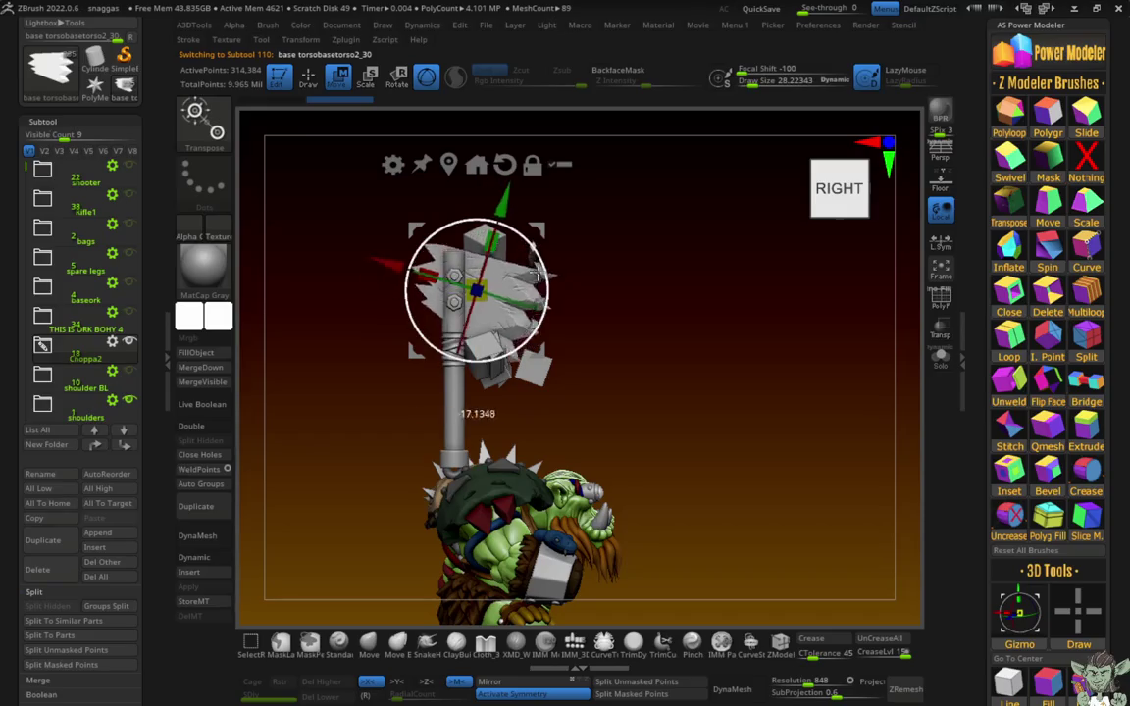
{"action": "key", "text": "ctrl+z"}
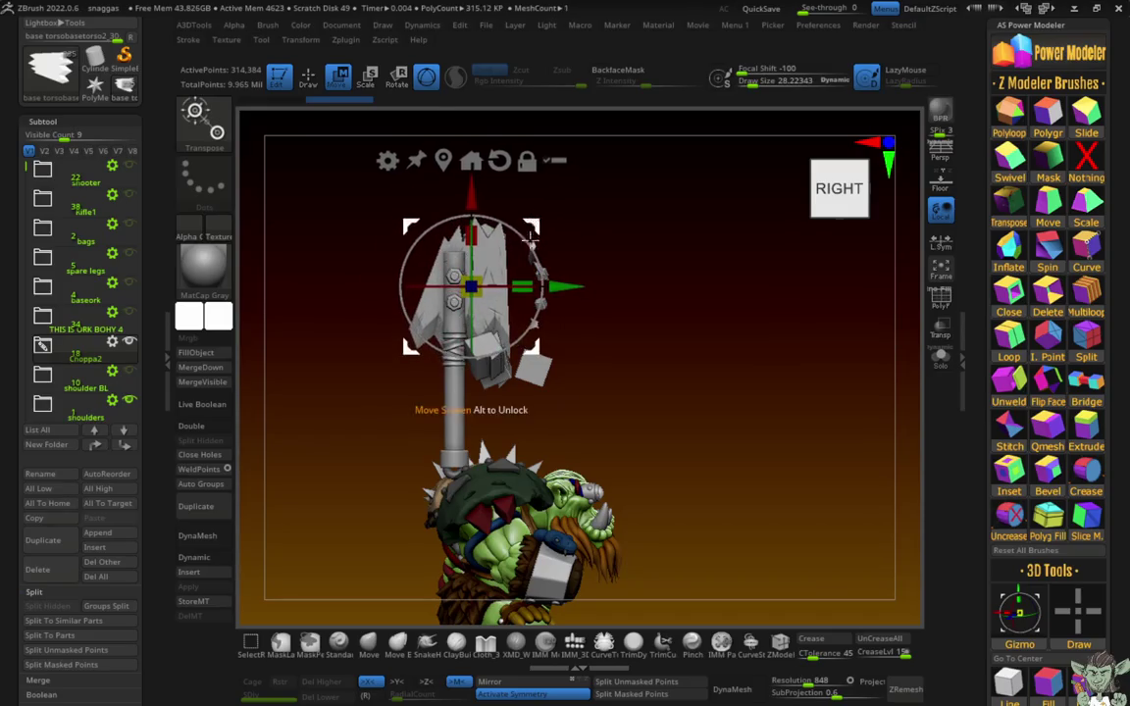
{"action": "left_click_drag", "start_coordinate": [531, 232], "coordinate": [534, 202]}
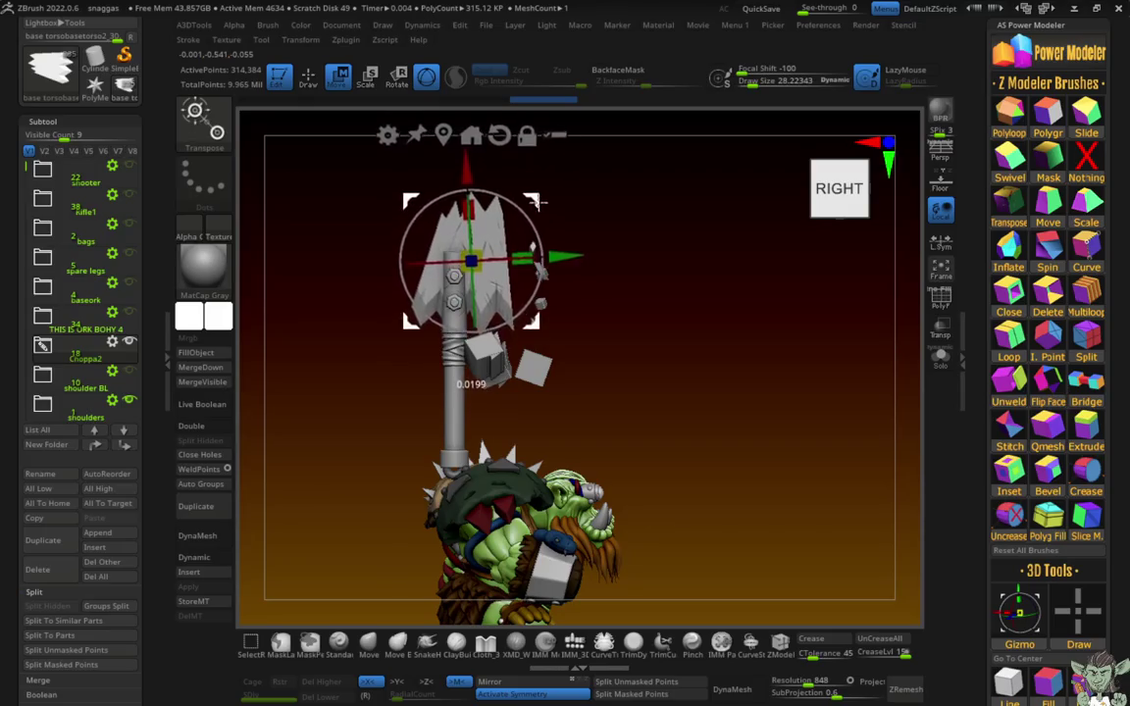
{"action": "left_click_drag", "start_coordinate": [534, 202], "coordinate": [481, 257]}
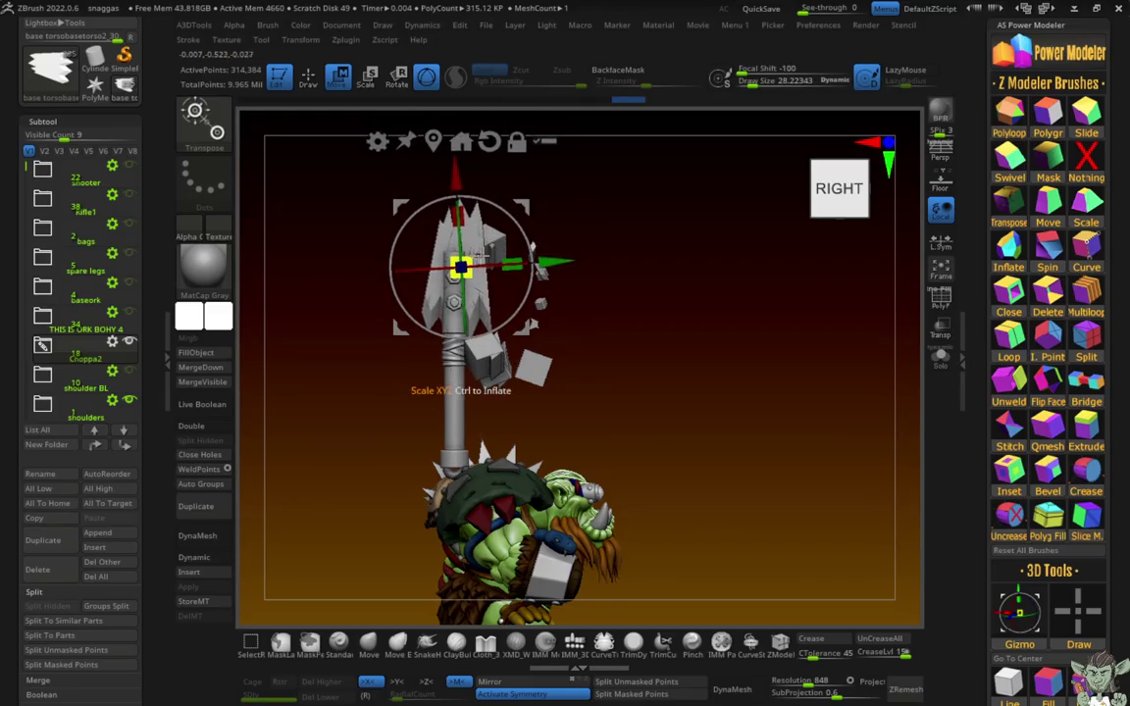
{"action": "mouse_move", "coordinate": [311, 238]}
{"action": "left_mouse_down", "text": "alt"}
{"action": "mouse_move", "coordinate": [298, 206]}
{"action": "mouse_move", "coordinate": [378, 225]}
{"action": "mouse_move", "coordinate": [372, 191]}
{"action": "left_mouse_up", "text": "alt"}
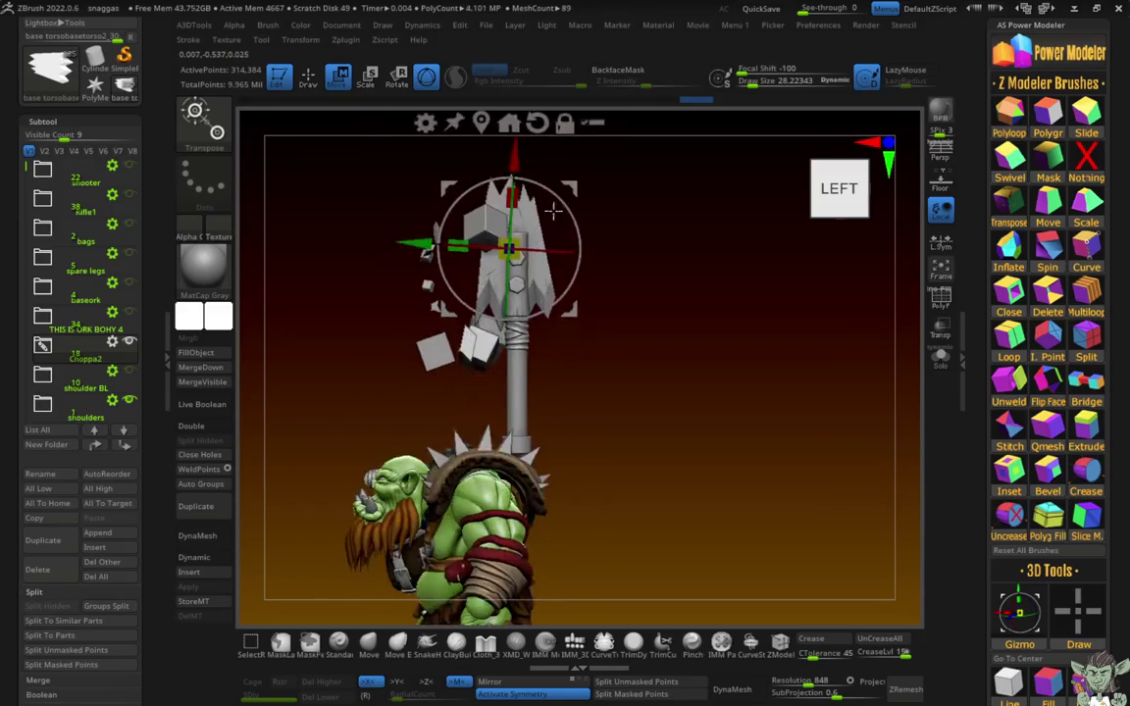
{"action": "mouse_move", "coordinate": [613, 336]}
{"action": "left_mouse_down"}
{"action": "mouse_move", "coordinate": [502, 358]}
{"action": "mouse_move", "coordinate": [313, 348]}
{"action": "mouse_move", "coordinate": [399, 285]}
{"action": "mouse_move", "coordinate": [384, 383]}
{"action": "mouse_move", "coordinate": [521, 286]}
{"action": "mouse_move", "coordinate": [324, 304]}
{"action": "mouse_move", "coordinate": [353, 278]}
{"action": "mouse_move", "coordinate": [396, 305]}
{"action": "mouse_move", "coordinate": [403, 272]}
{"action": "left_mouse_up"}
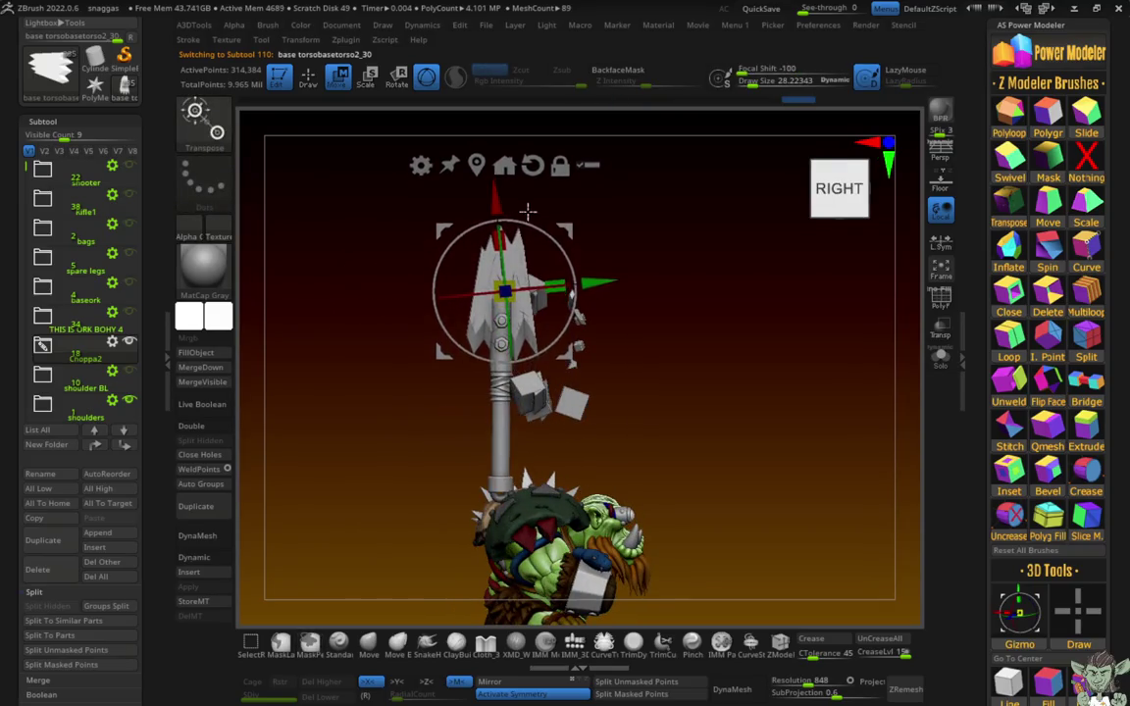
{"action": "left_click_drag", "start_coordinate": [528, 210], "coordinate": [563, 257]}
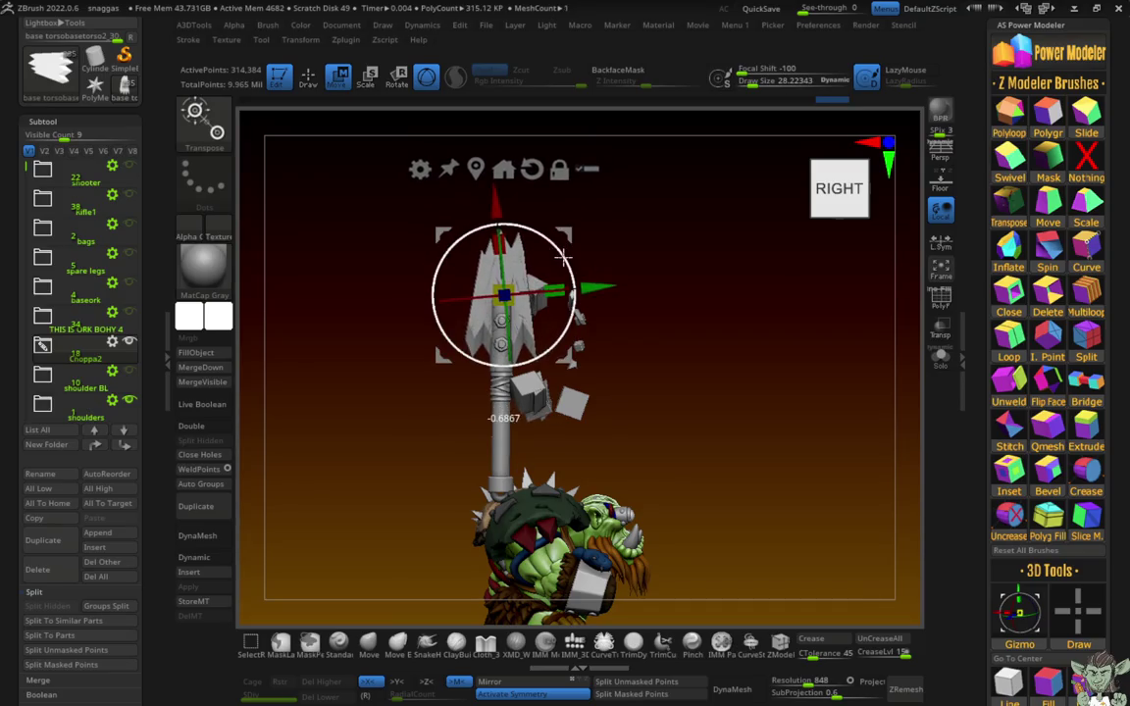
{"action": "left_click_drag", "start_coordinate": [380, 240], "coordinate": [332, 257]}
{"action": "left_click", "coordinate": [118, 446]}
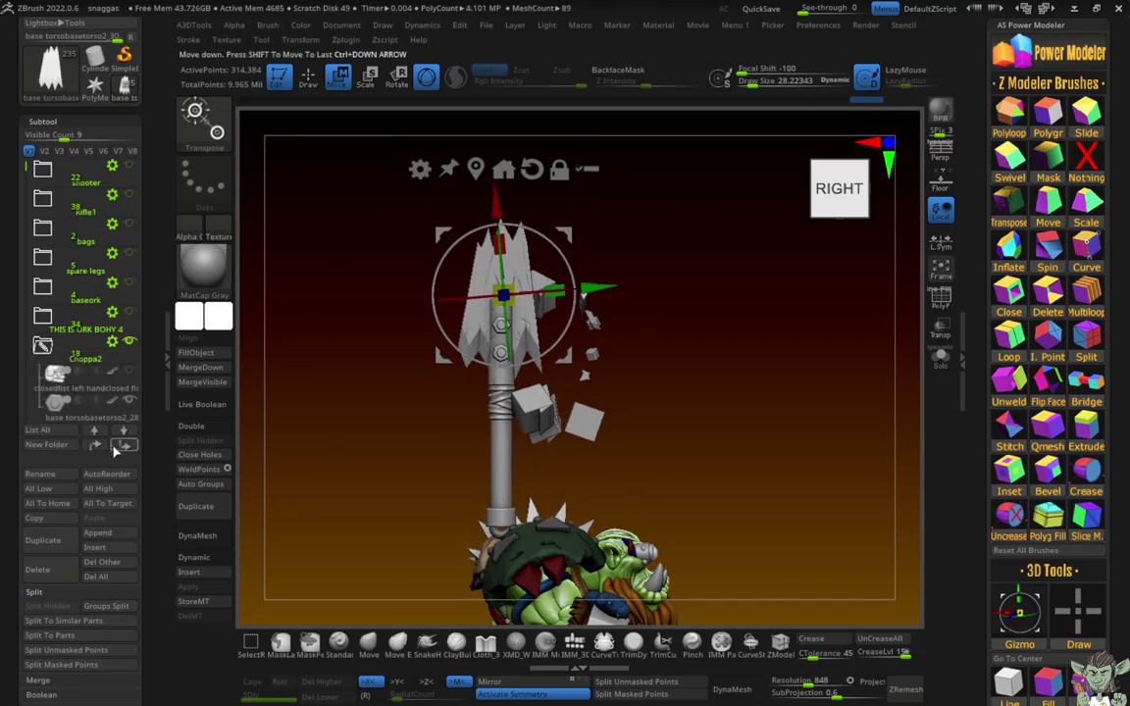
Step: Move the axe subtool further down and MergeDown the blocky axe pieces into the part below
{"action": "left_click", "coordinate": [115, 448]}
{"action": "mouse_move", "coordinate": [128, 405]}
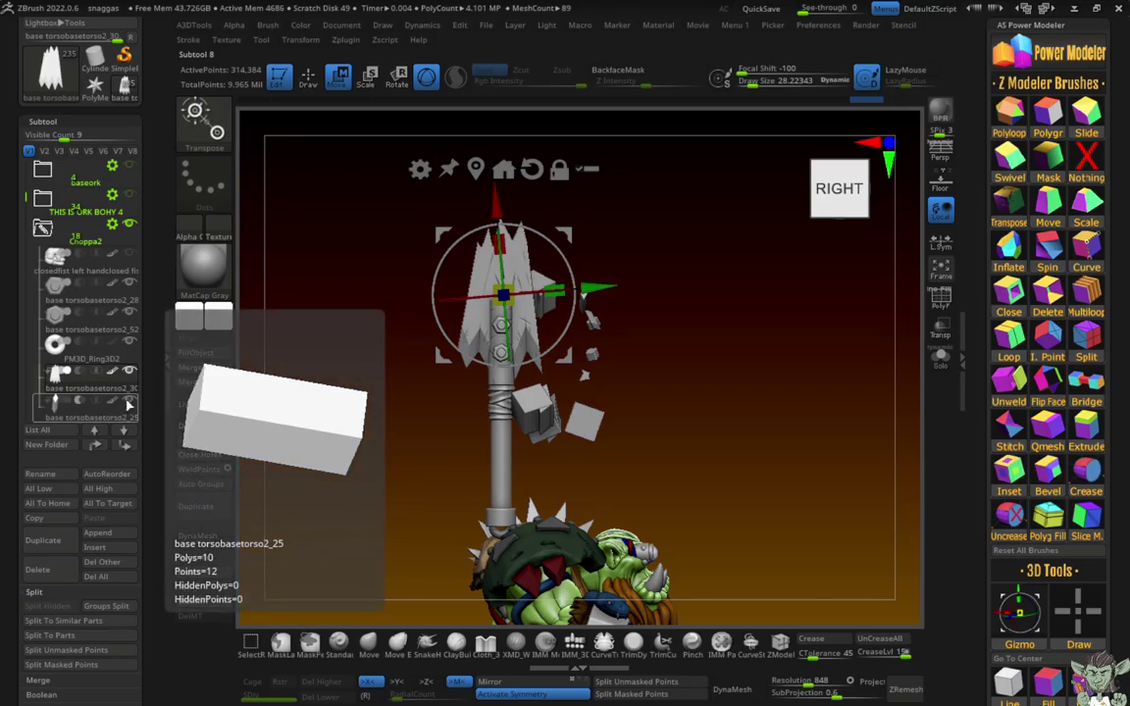
{"action": "left_click_drag", "start_coordinate": [23, 182], "coordinate": [25, 233]}
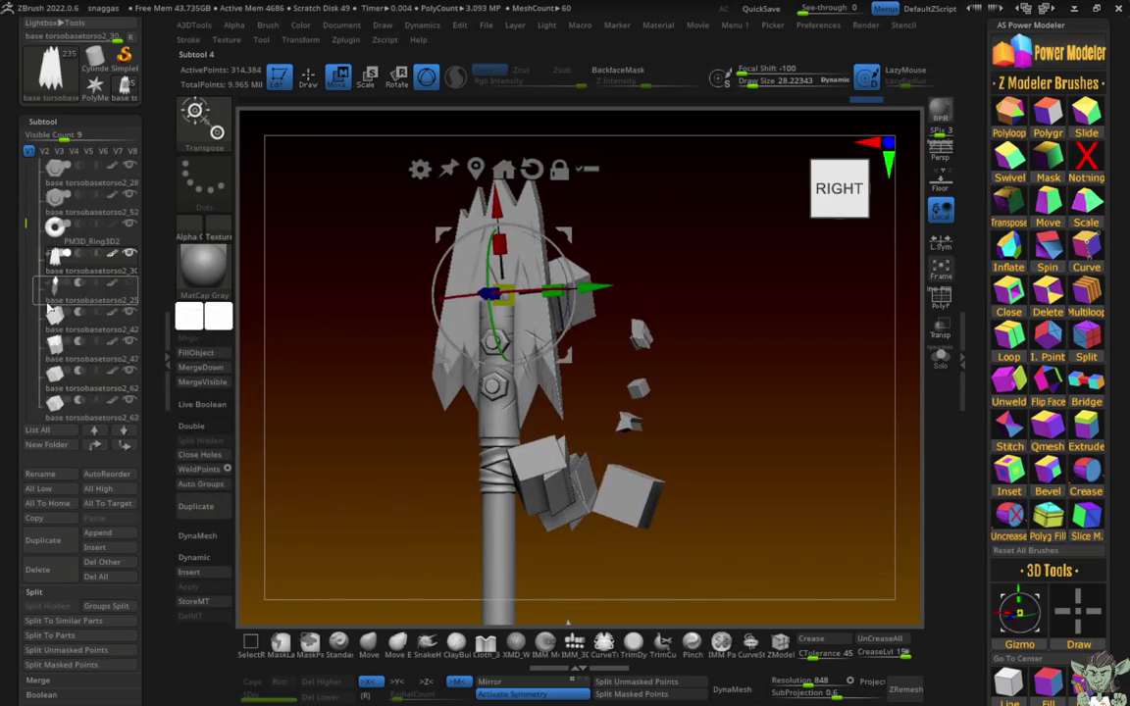
{"action": "left_click", "coordinate": [200, 367]}
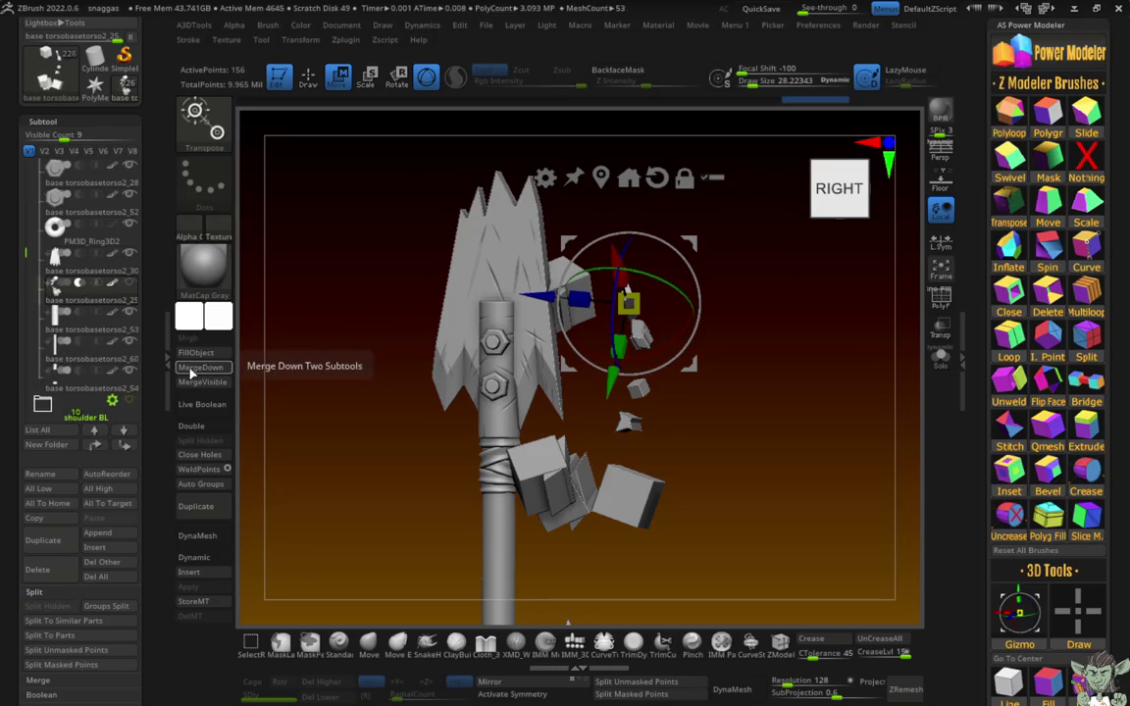
Step: Select the blade, then the spear shaft, framing and selecting the collar piece at its lower end
{"action": "left_click", "coordinate": [88, 257]}
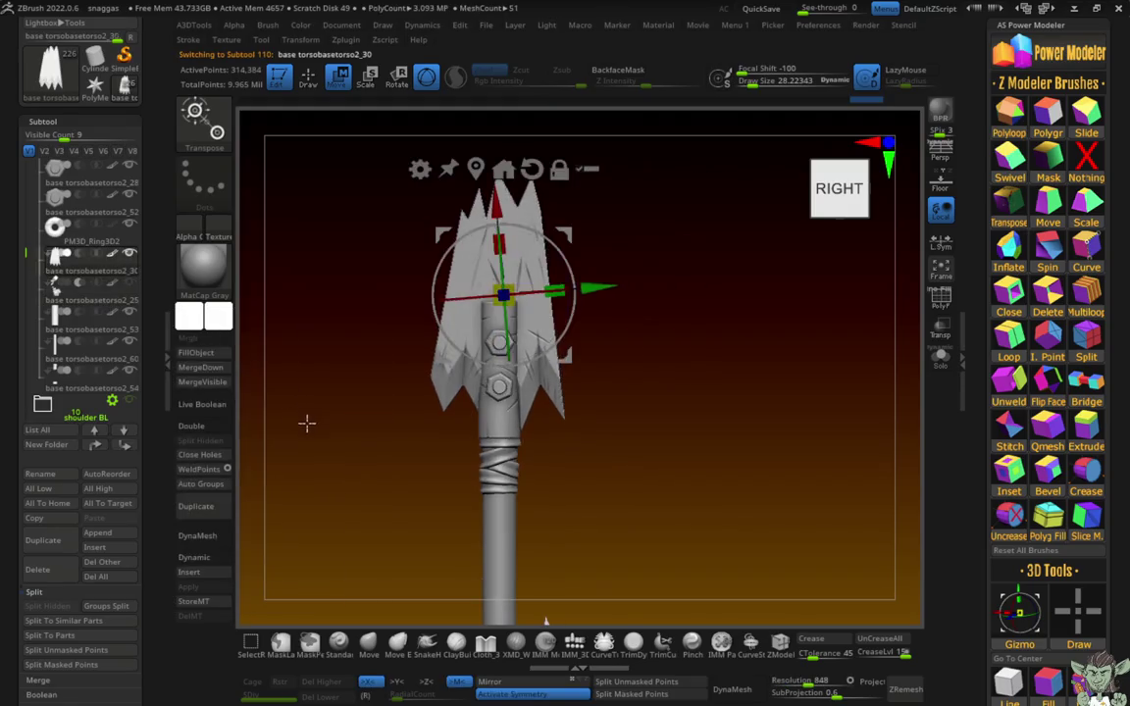
{"action": "left_click_drag", "start_coordinate": [318, 408], "coordinate": [326, 361]}
{"action": "left_click", "coordinate": [467, 385], "text": "alt"}
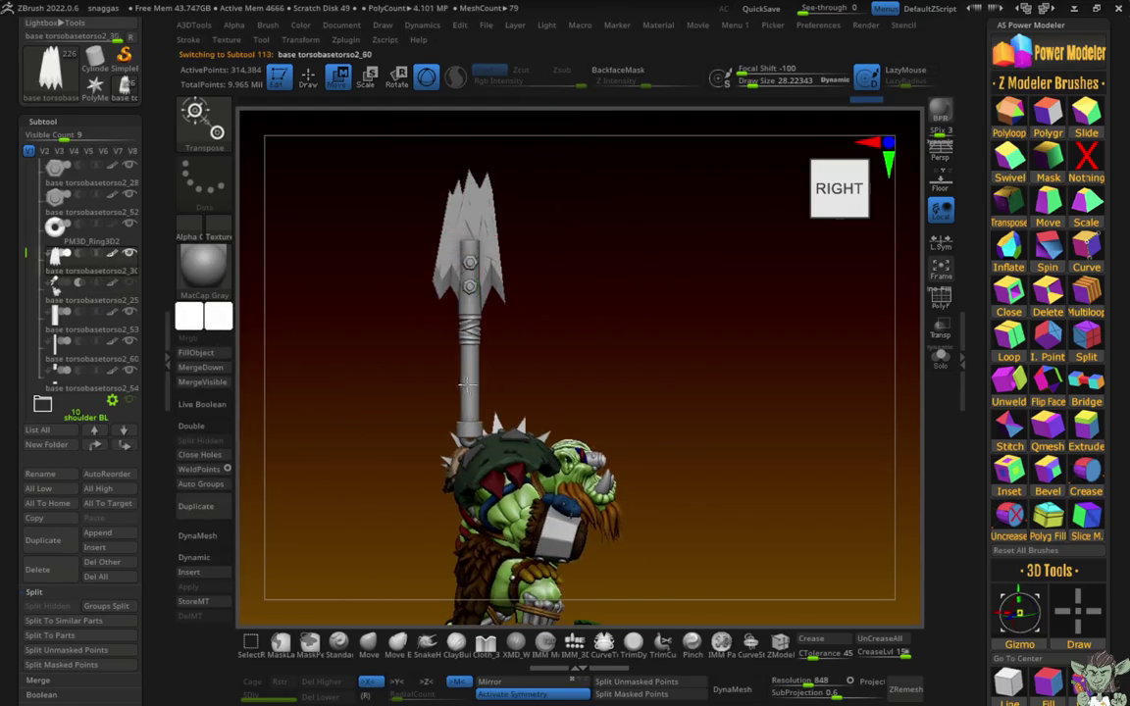
{"action": "left_click", "coordinate": [466, 384], "text": "alt"}
{"action": "right_click_drag", "start_coordinate": [327, 365], "coordinate": [327, 323], "text": "ctrl"}
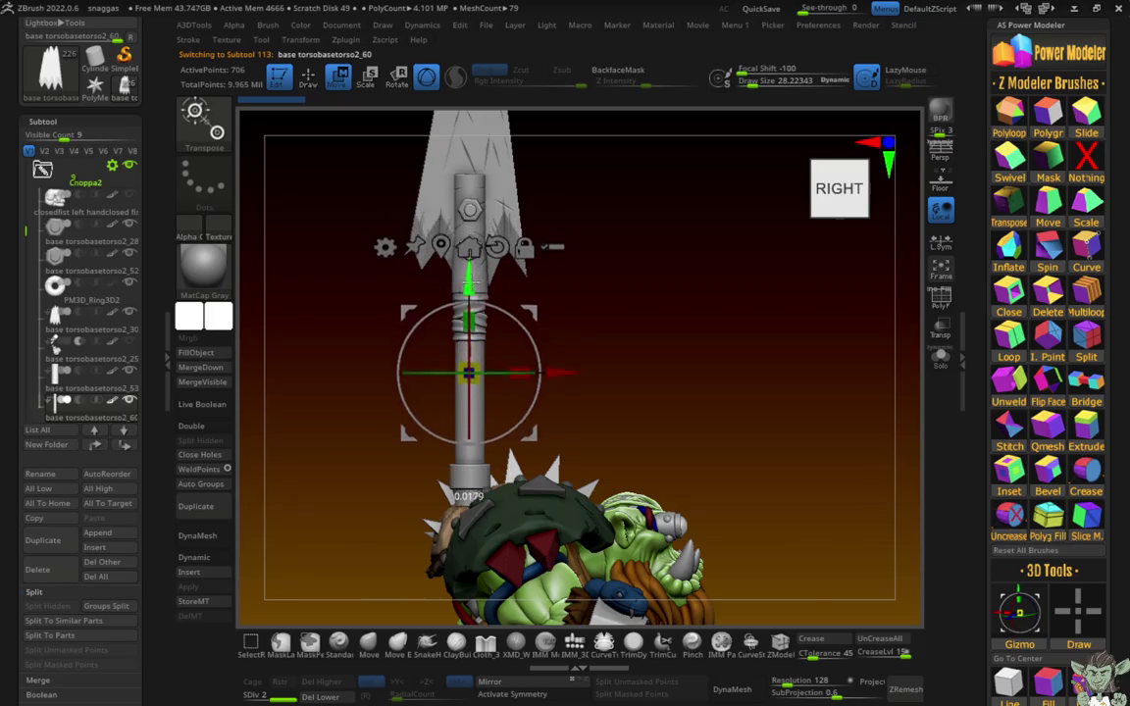
{"action": "mouse_move", "coordinate": [297, 353]}
{"action": "left_mouse_down"}
{"action": "mouse_move", "coordinate": [454, 471]}
{"action": "mouse_move", "coordinate": [330, 421]}
{"action": "left_mouse_up"}
{"action": "right_click_drag", "start_coordinate": [330, 421], "coordinate": [330, 373], "text": "ctrl"}
{"action": "left_click", "coordinate": [446, 323], "text": "alt"}
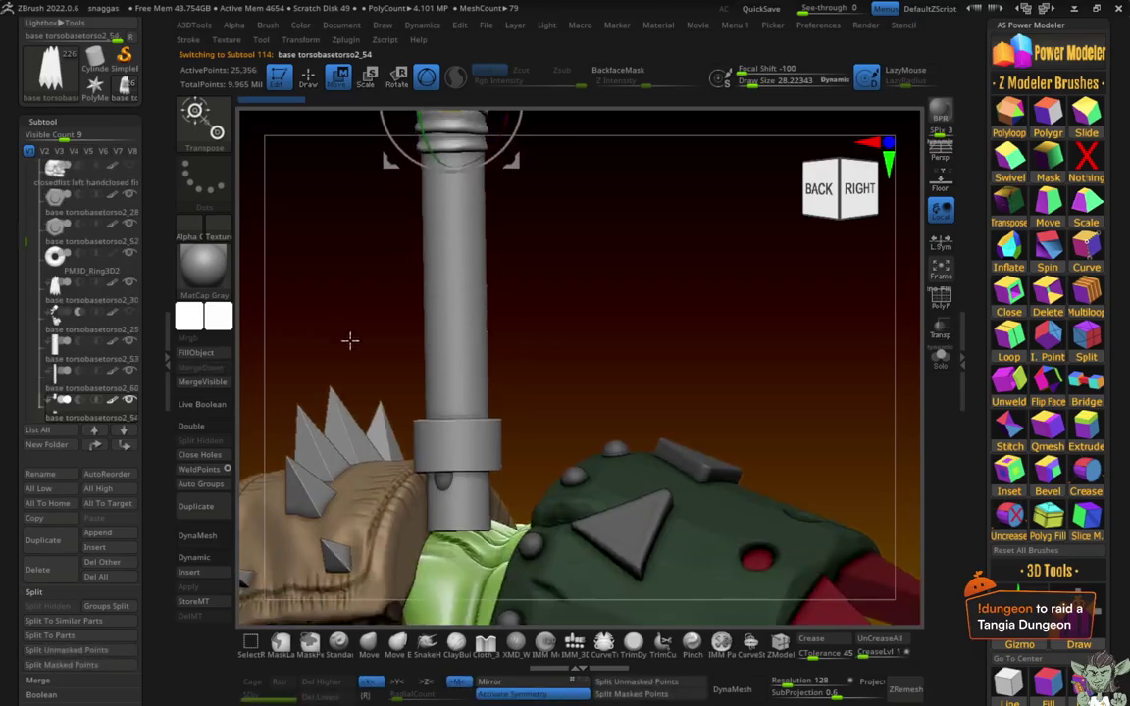
Step: Select the PM3D_Ring3D2 shaft ring, accept the non-undoable warning, and zoom out to the whole orc
{"action": "mouse_move", "coordinate": [350, 341]}
{"action": "left_mouse_down"}
{"action": "mouse_move", "coordinate": [320, 295]}
{"action": "mouse_move", "coordinate": [341, 429]}
{"action": "mouse_move", "coordinate": [422, 550]}
{"action": "mouse_move", "coordinate": [331, 437]}
{"action": "mouse_move", "coordinate": [454, 362]}
{"action": "mouse_move", "coordinate": [361, 398]}
{"action": "left_mouse_up"}
{"action": "right_click_drag", "start_coordinate": [361, 398], "coordinate": [400, 470], "text": "ctrl"}
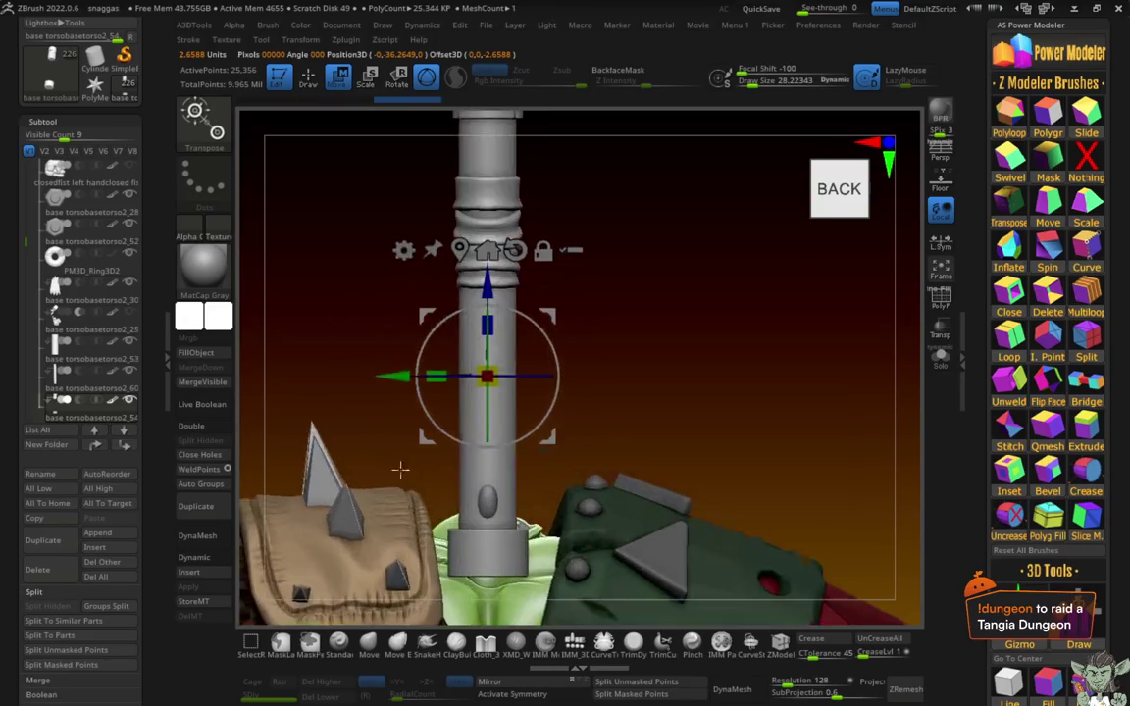
{"action": "left_click", "coordinate": [488, 225], "text": "alt"}
{"action": "left_click", "coordinate": [104, 600]}
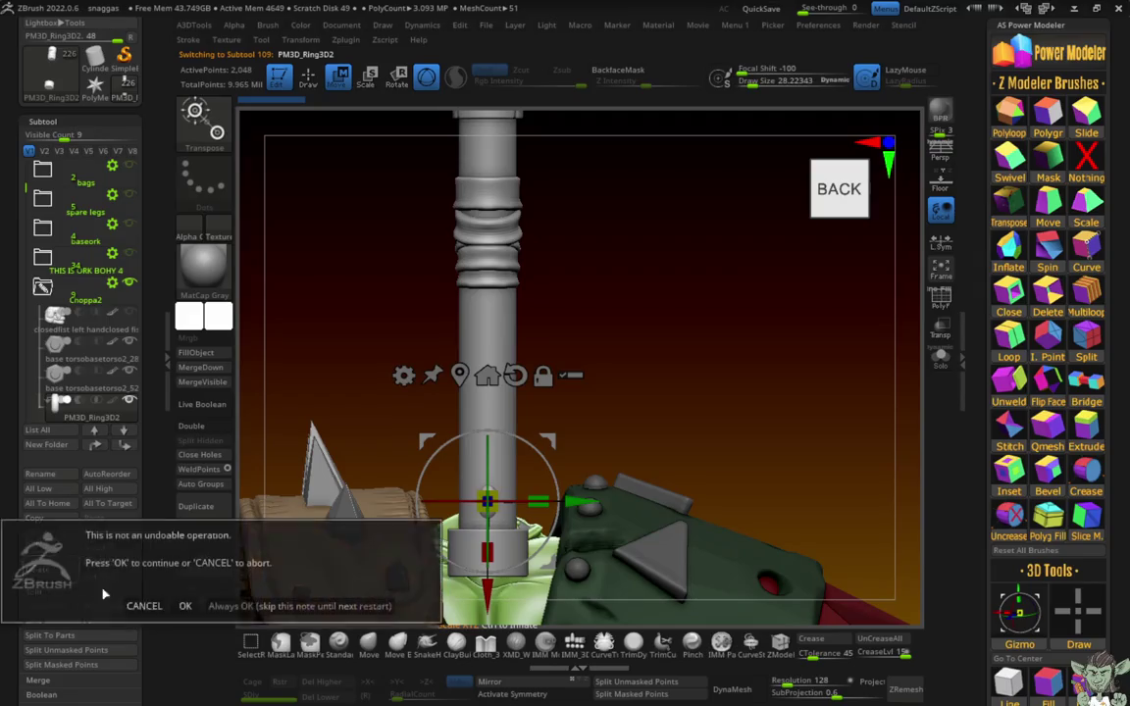
{"action": "left_click", "coordinate": [185, 605]}
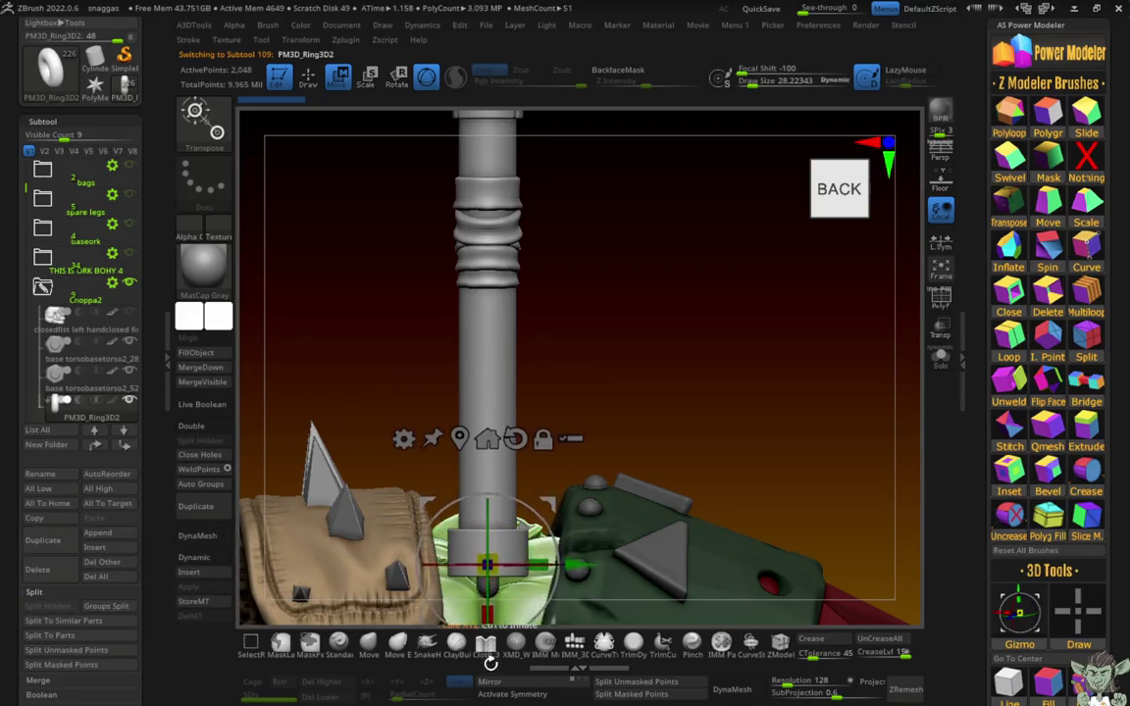
{"action": "right_click_drag", "start_coordinate": [491, 608], "coordinate": [315, 345], "text": "ctrl"}
{"action": "left_click_drag", "start_coordinate": [315, 345], "coordinate": [303, 421], "text": "shift"}
{"action": "right_click_drag", "start_coordinate": [303, 421], "coordinate": [316, 312], "text": "ctrl"}
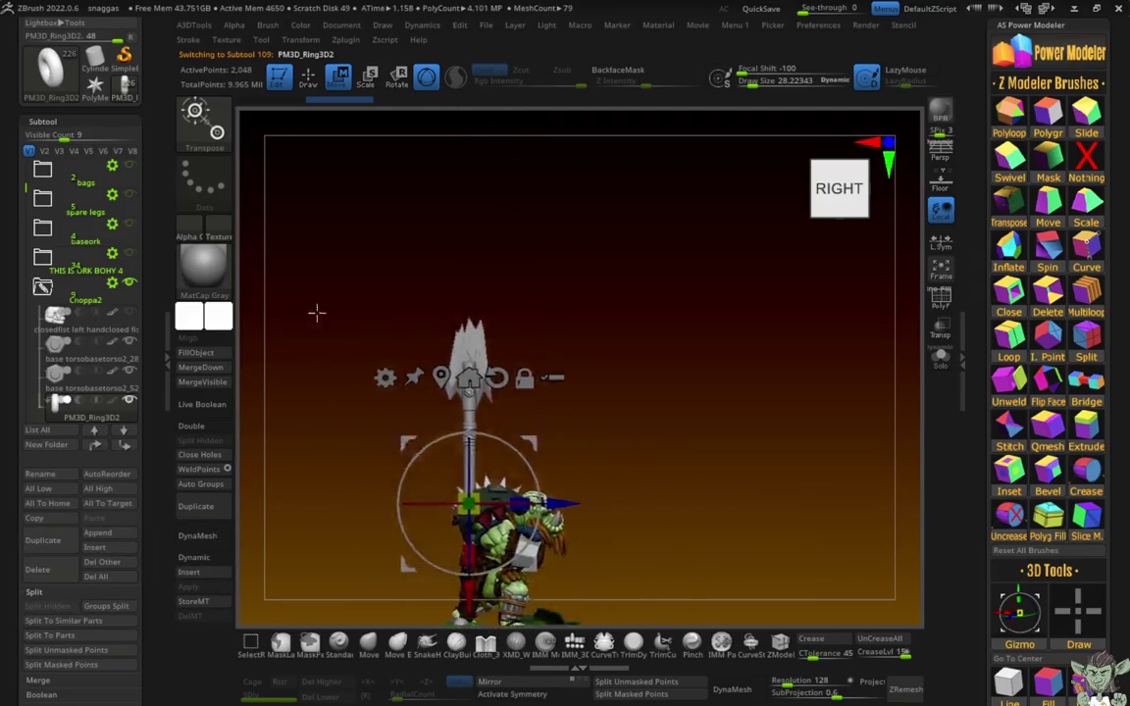
{"action": "mouse_move", "coordinate": [317, 312]}
{"action": "left_mouse_down", "text": "shift"}
{"action": "mouse_move", "coordinate": [285, 350]}
{"action": "mouse_move", "coordinate": [302, 252]}
{"action": "mouse_move", "coordinate": [360, 288]}
{"action": "left_mouse_up", "text": "shift"}
Step: Switch back to Draw mode with Q and turn the model to a straight front view
{"action": "key", "text": "q"}
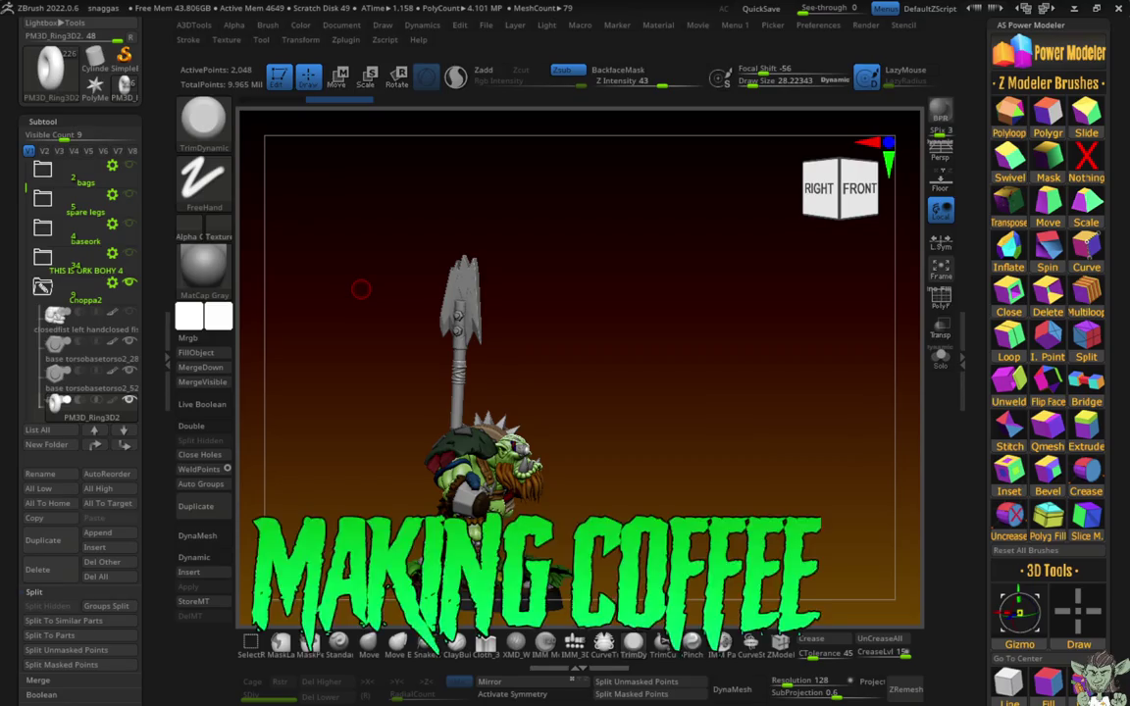
{"action": "mouse_move", "coordinate": [361, 288]}
{"action": "left_mouse_down"}
{"action": "mouse_move", "coordinate": [692, 445]}
{"action": "mouse_move", "coordinate": [824, 461]}
{"action": "mouse_move", "coordinate": [799, 462]}
{"action": "left_mouse_up"}
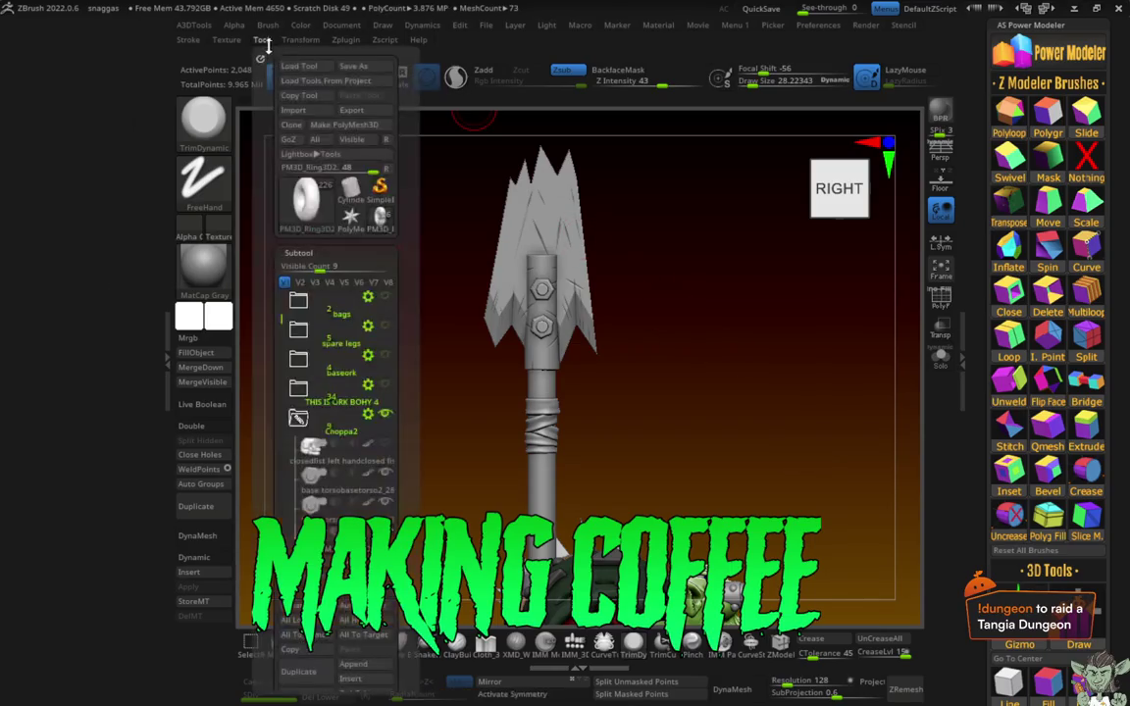
Step: Load BeastB1_03, show its Choppa4 folder and select the cleaver axe head
{"action": "left_click", "coordinate": [261, 39]}
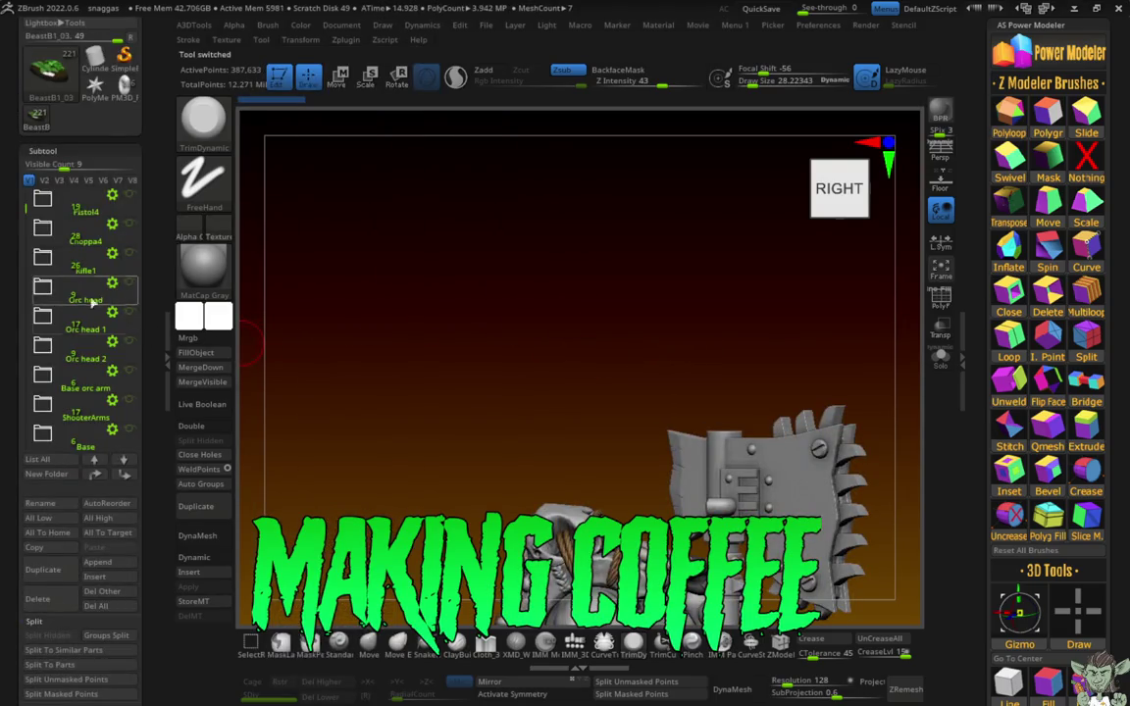
{"action": "left_click", "coordinate": [130, 224]}
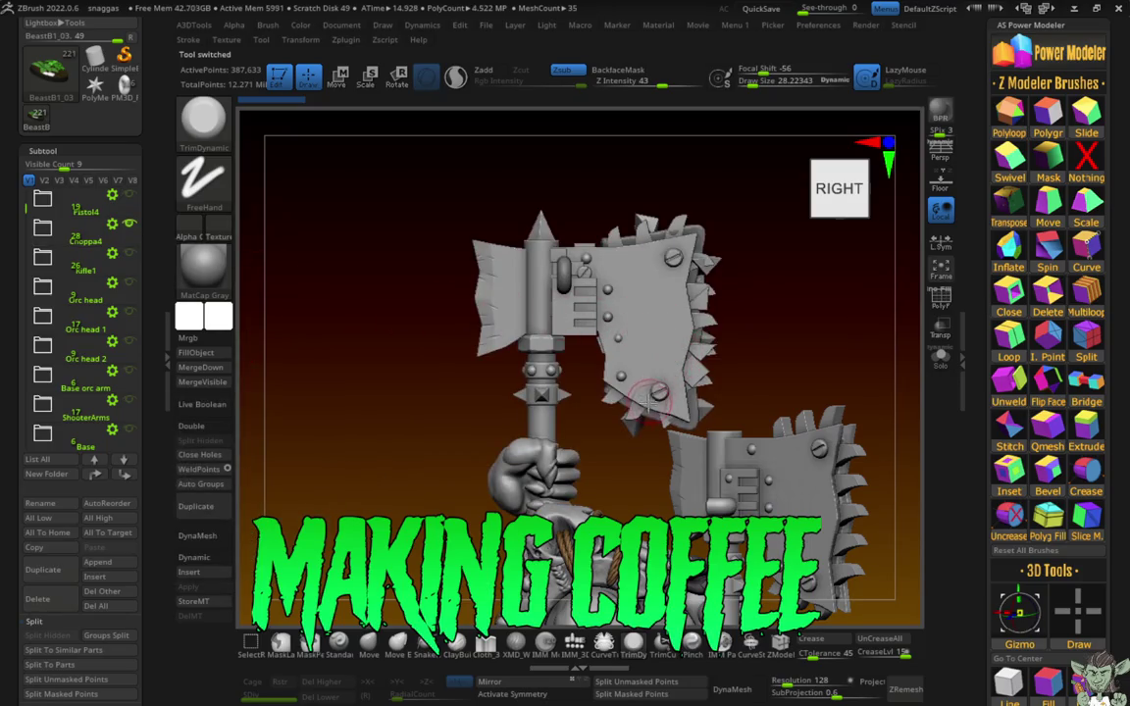
{"action": "left_click", "coordinate": [572, 355], "text": "alt"}
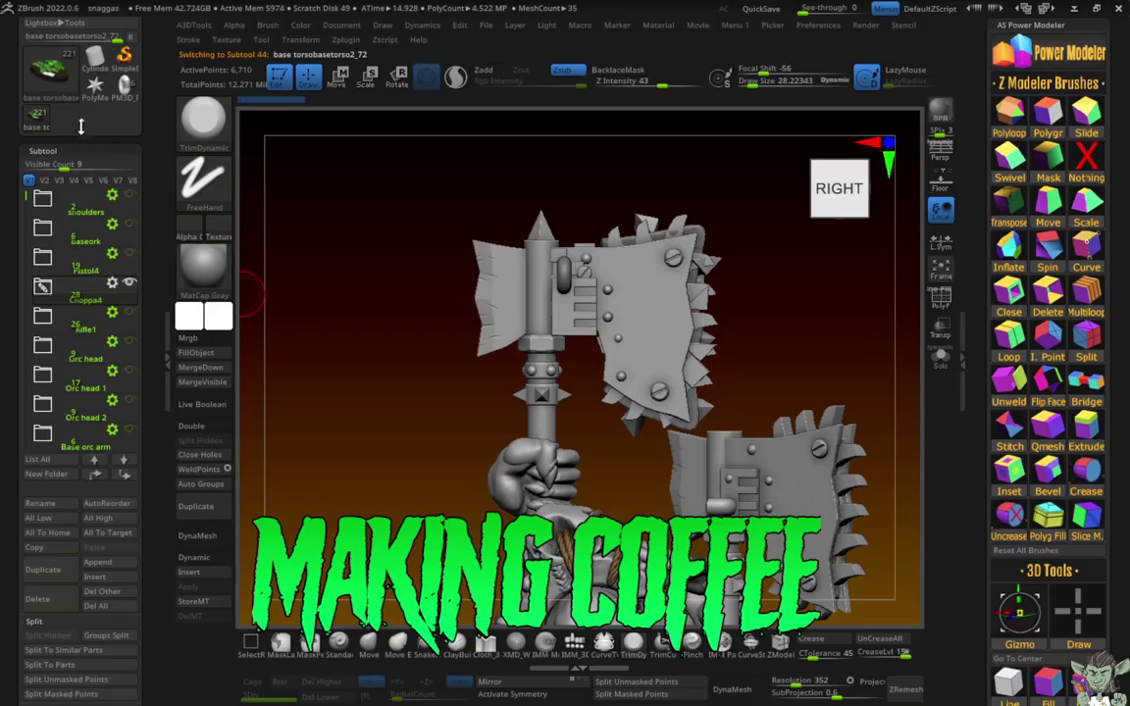
Step: Reload the orc spear tool and move the curved teeth row onto the top of the blade
{"action": "left_click", "coordinate": [120, 102]}
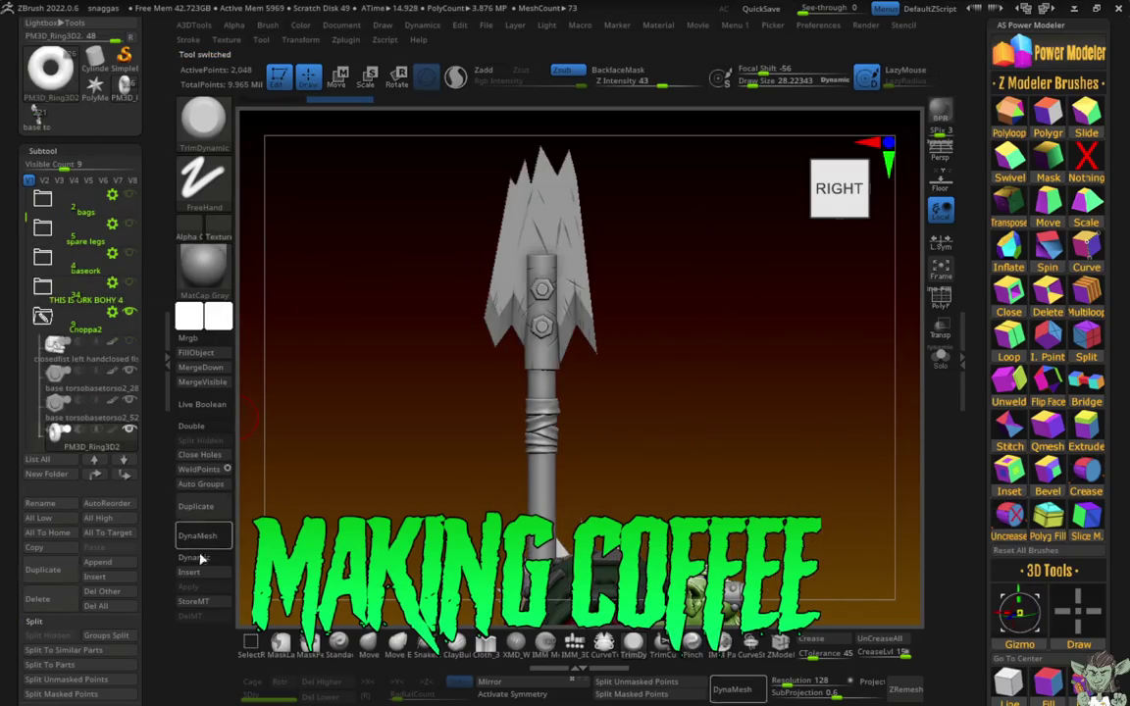
{"action": "left_click", "coordinate": [676, 600]}
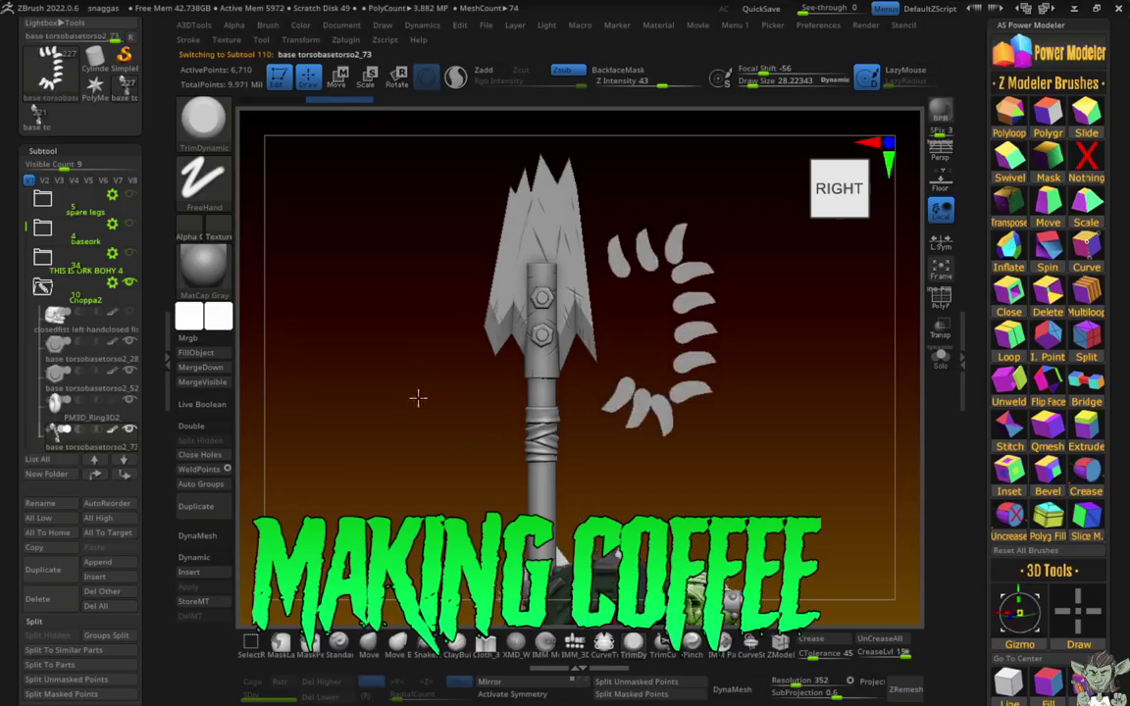
{"action": "left_click", "coordinate": [339, 78]}
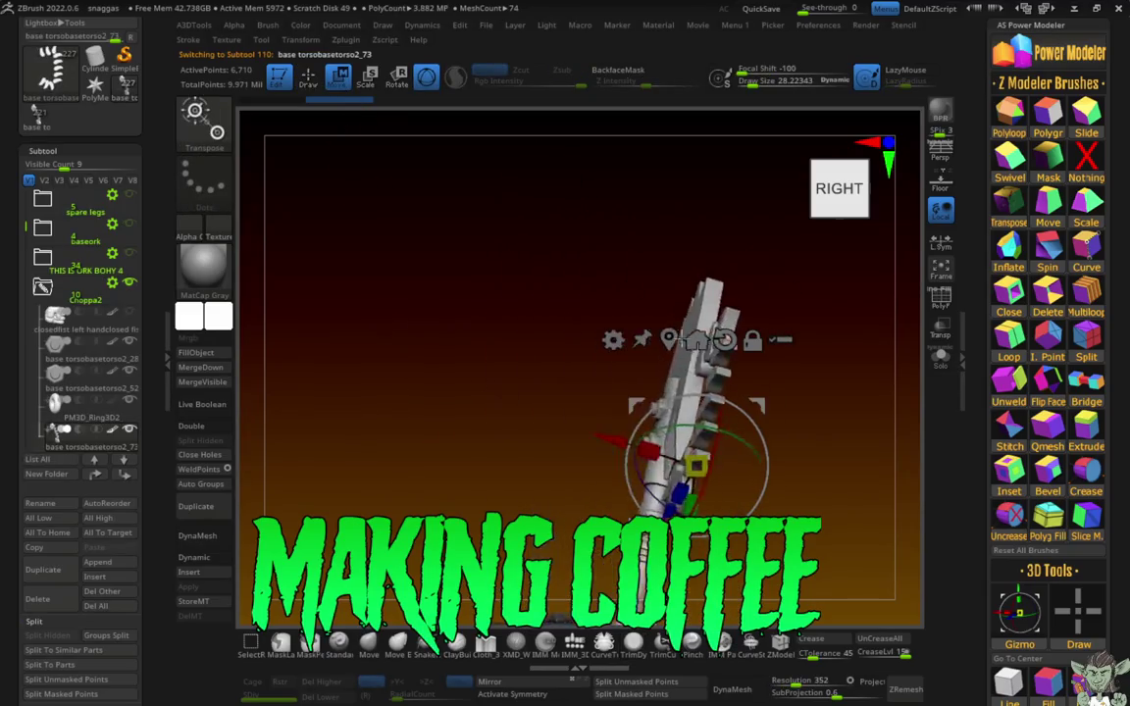
{"action": "left_click_drag", "start_coordinate": [755, 406], "coordinate": [666, 325]}
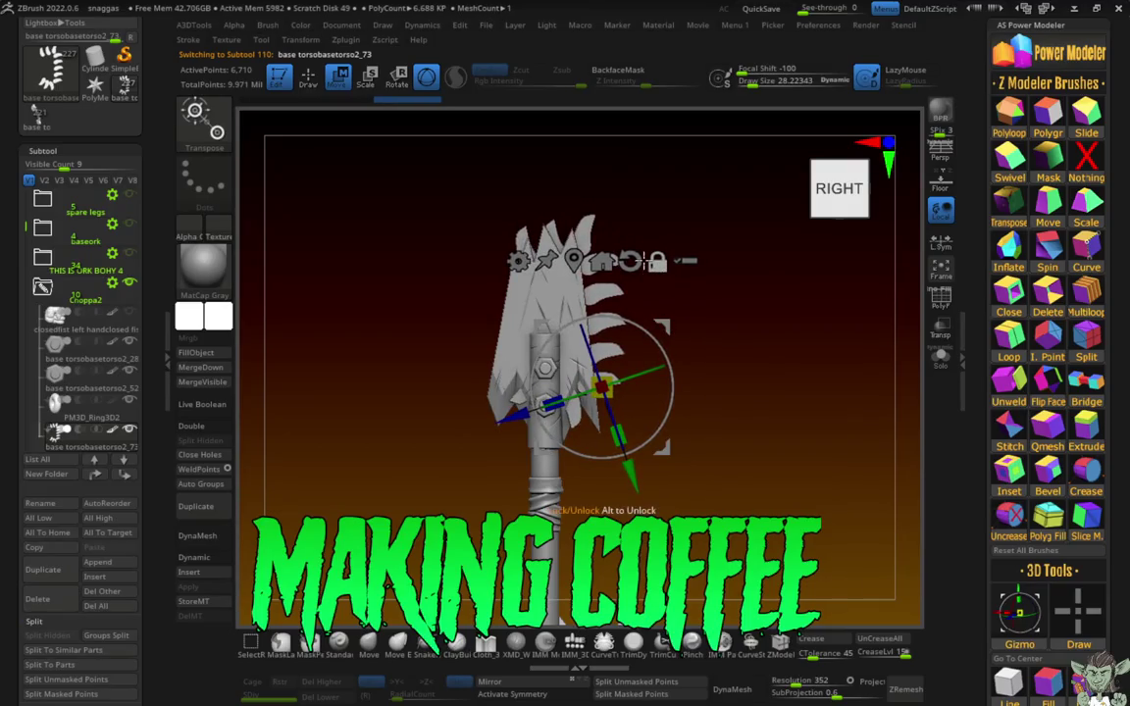
{"action": "left_click_drag", "start_coordinate": [613, 331], "coordinate": [575, 269]}
{"action": "left_click", "coordinate": [594, 195]}
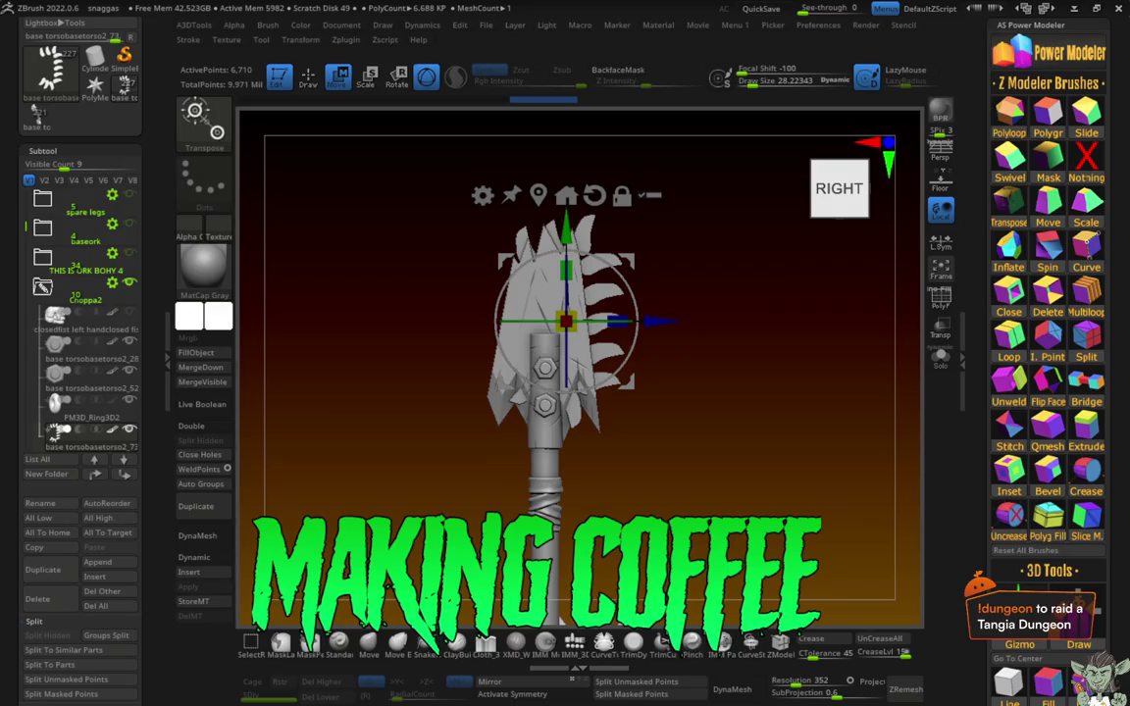
Step: Pan the view to bring the orc body into view below the axe
{"action": "mouse_move", "coordinate": [435, 291]}
{"action": "left_mouse_down", "text": "alt"}
{"action": "mouse_move", "coordinate": [386, 372]}
{"action": "mouse_move", "coordinate": [454, 297]}
{"action": "mouse_move", "coordinate": [403, 411]}
{"action": "mouse_move", "coordinate": [365, 398]}
{"action": "mouse_move", "coordinate": [411, 479]}
{"action": "mouse_move", "coordinate": [328, 477]}
{"action": "mouse_move", "coordinate": [335, 469]}
{"action": "left_mouse_up", "text": "alt"}
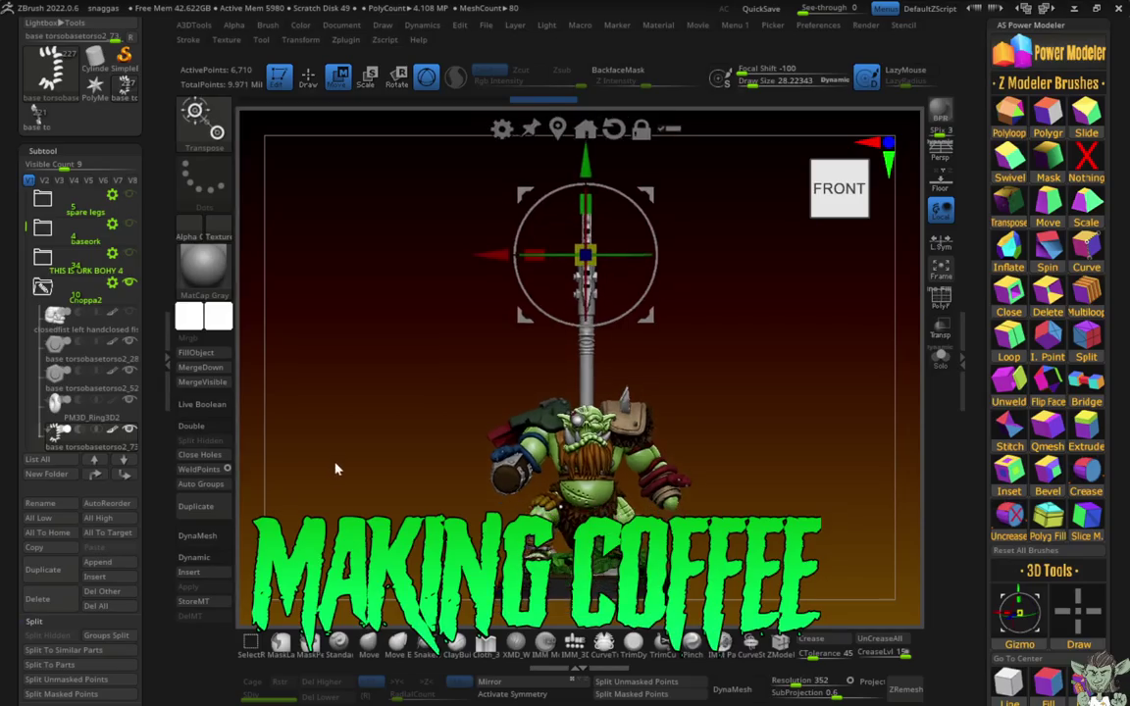